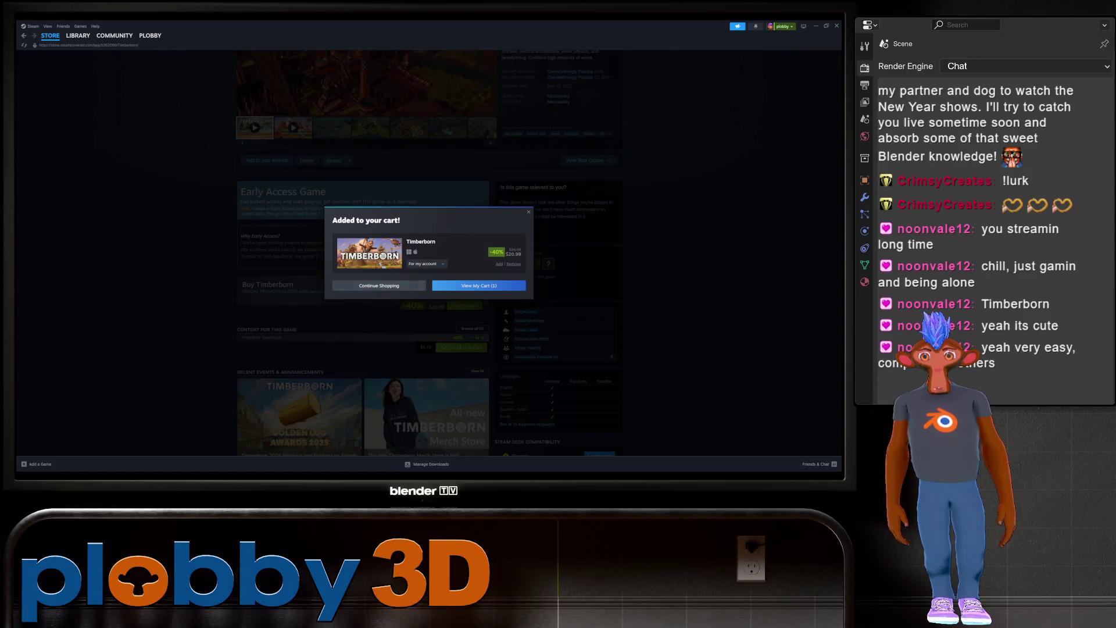
Dismiss the Timberborn added-to-cart dialog and return to Steam's Featured store front page
key("Escape")
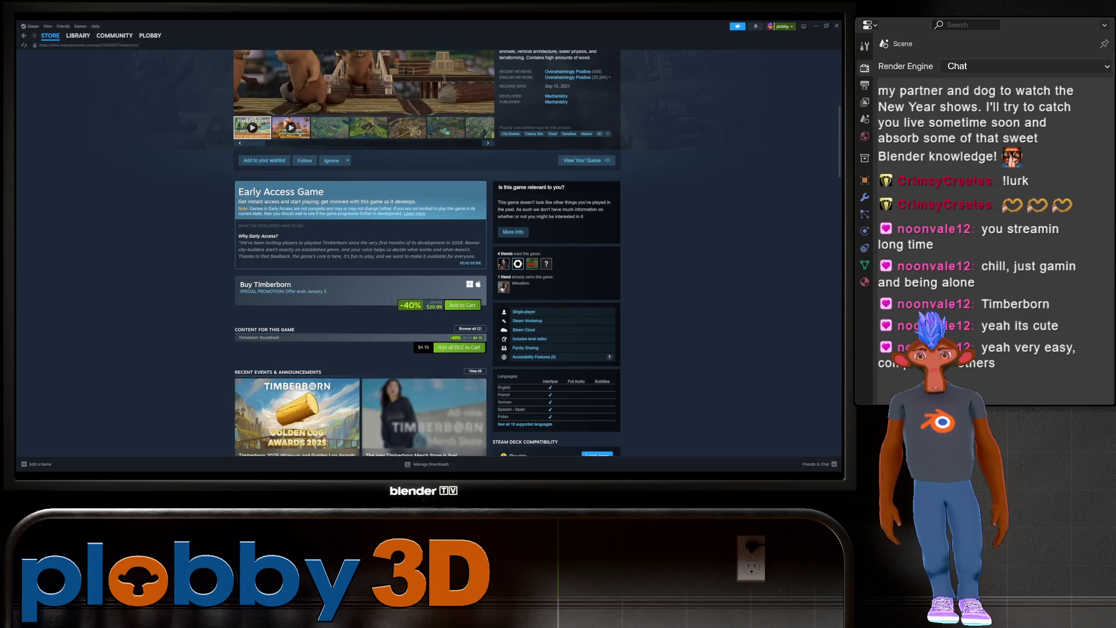
scroll(428, 250, "up", 5)
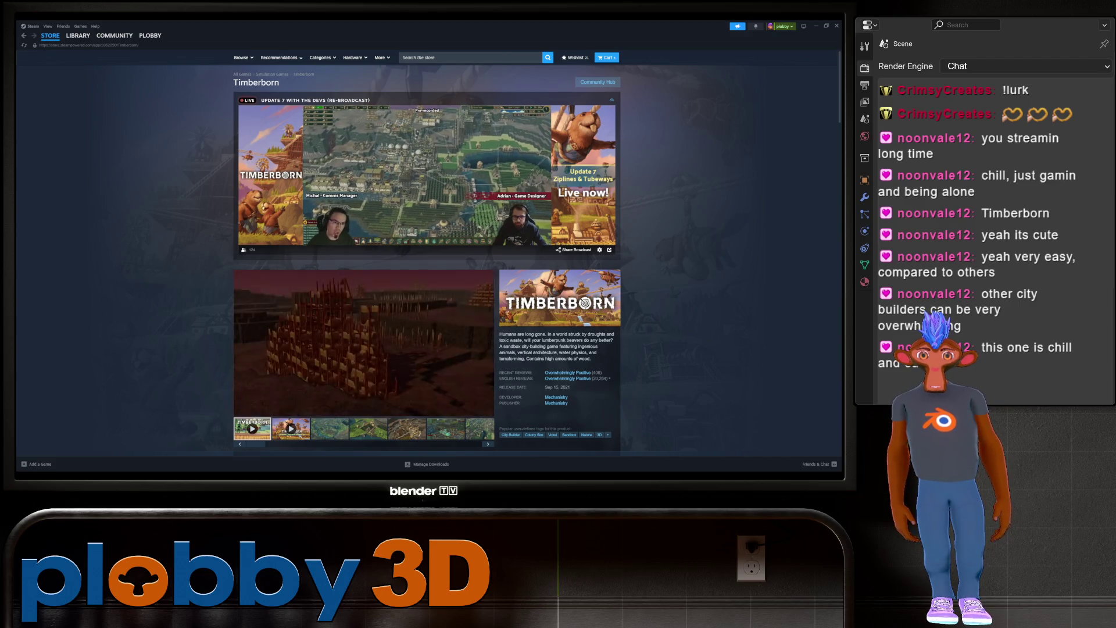
mouse_move(241, 57)
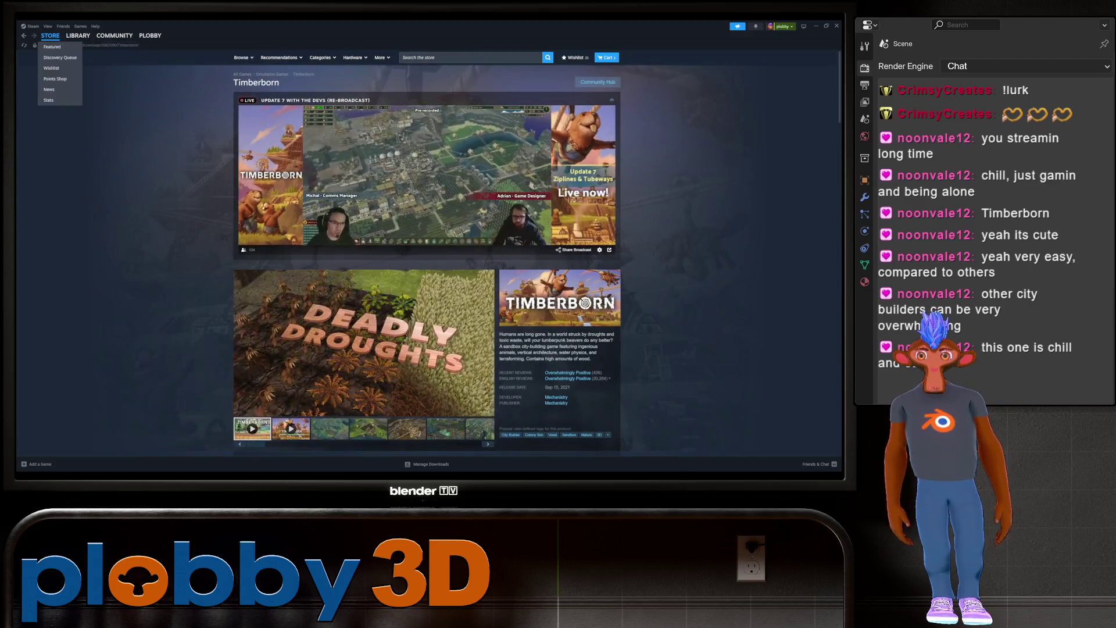
left_click(52, 46)
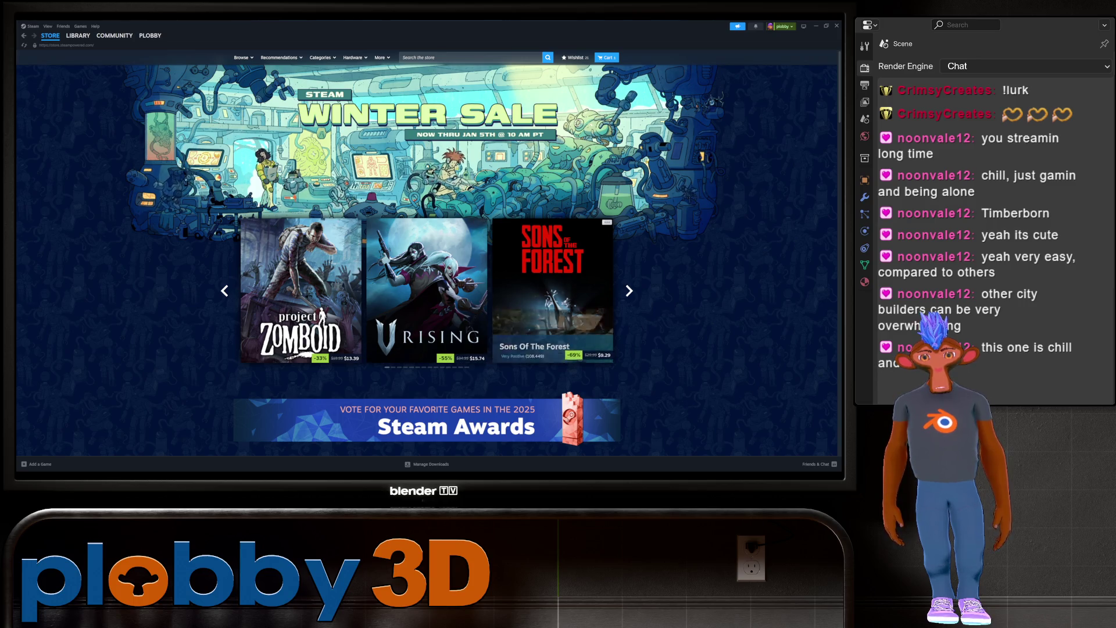
Advance the Winter Sale featured games carousel twice to see more titles
mouse_move(552, 279)
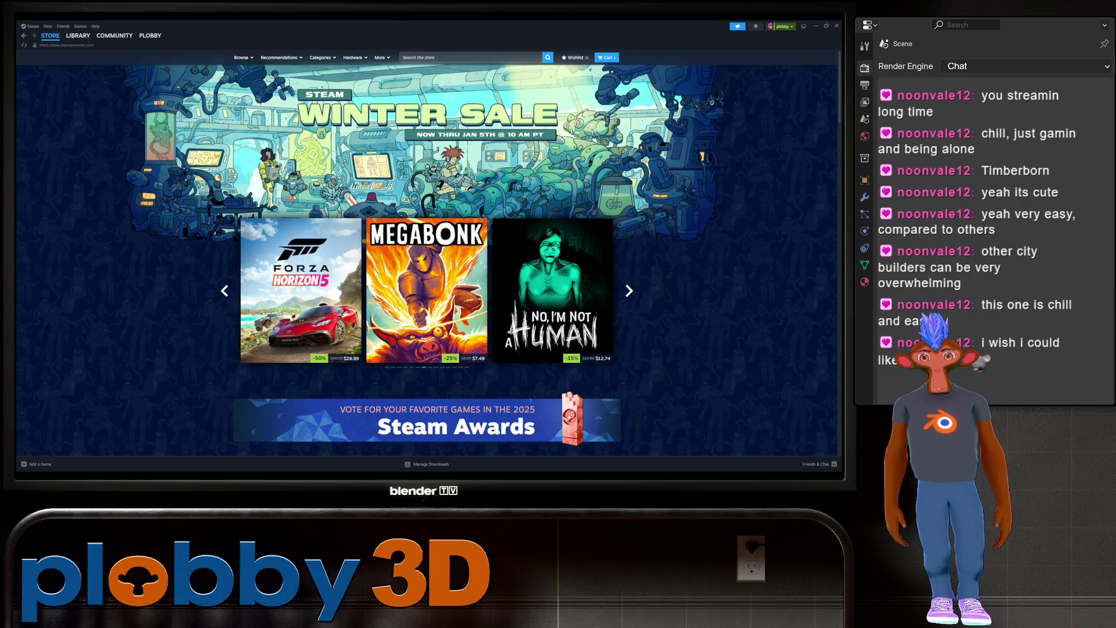
mouse_move(427, 291)
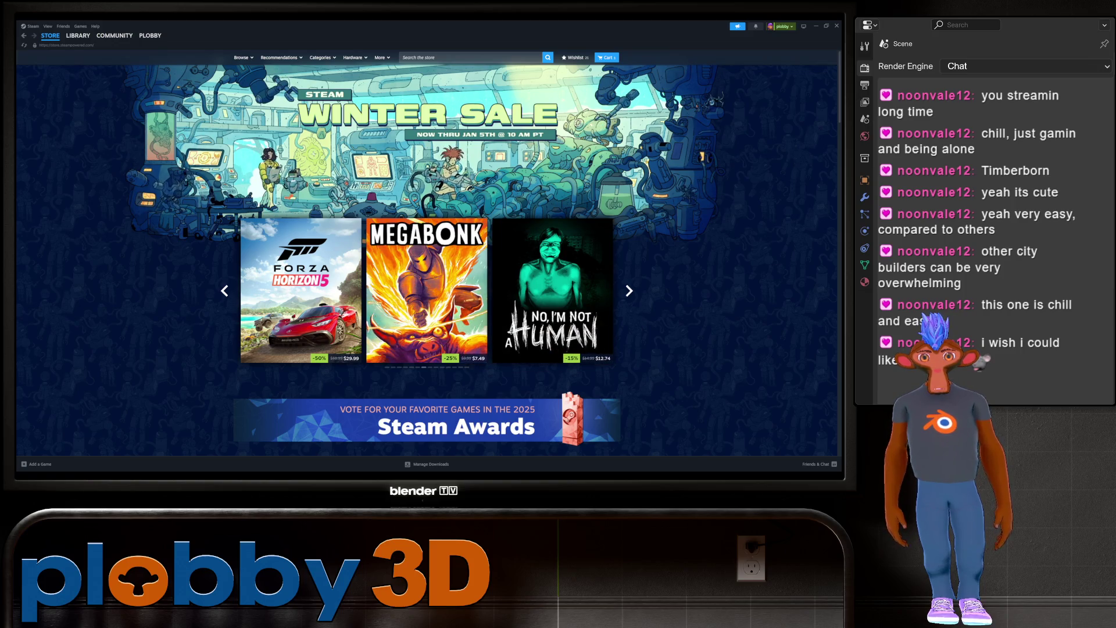
left_click(629, 291)
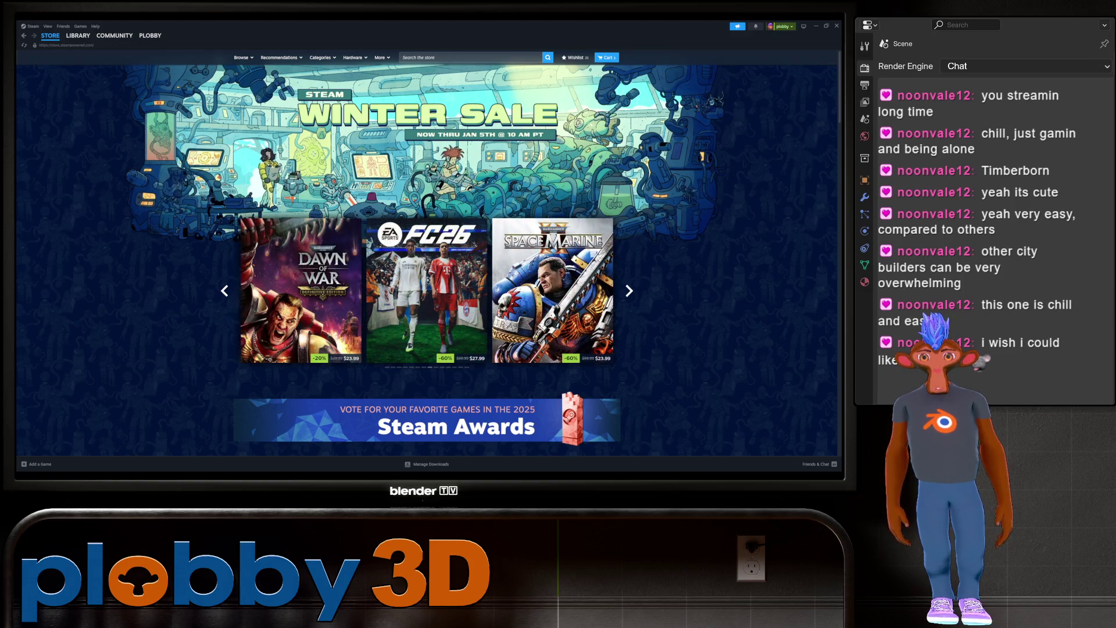
left_click(629, 290)
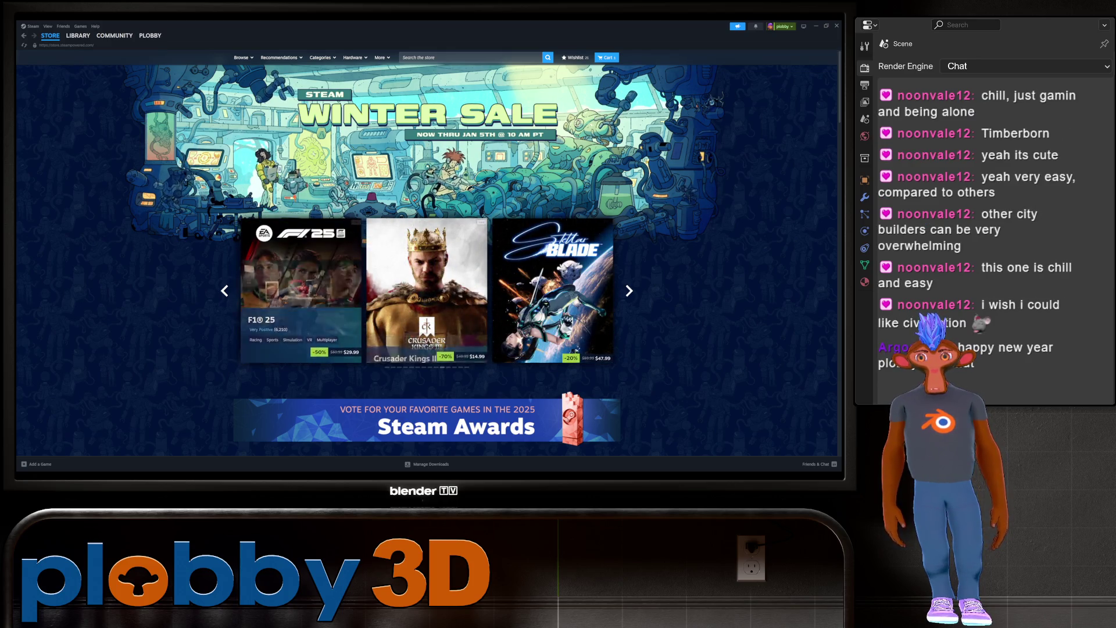
scroll(427, 262, "down", 2)
Scroll down the store front through the Featured Deep Discounts deals
scroll(427, 262, "down", 3)
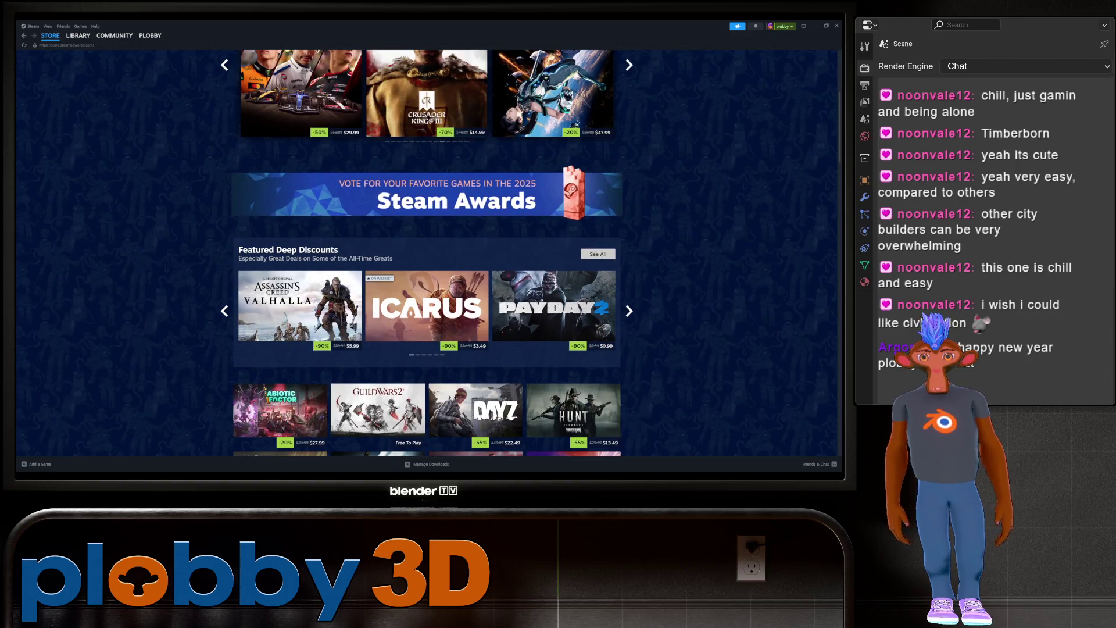
scroll(427, 262, "down", 2)
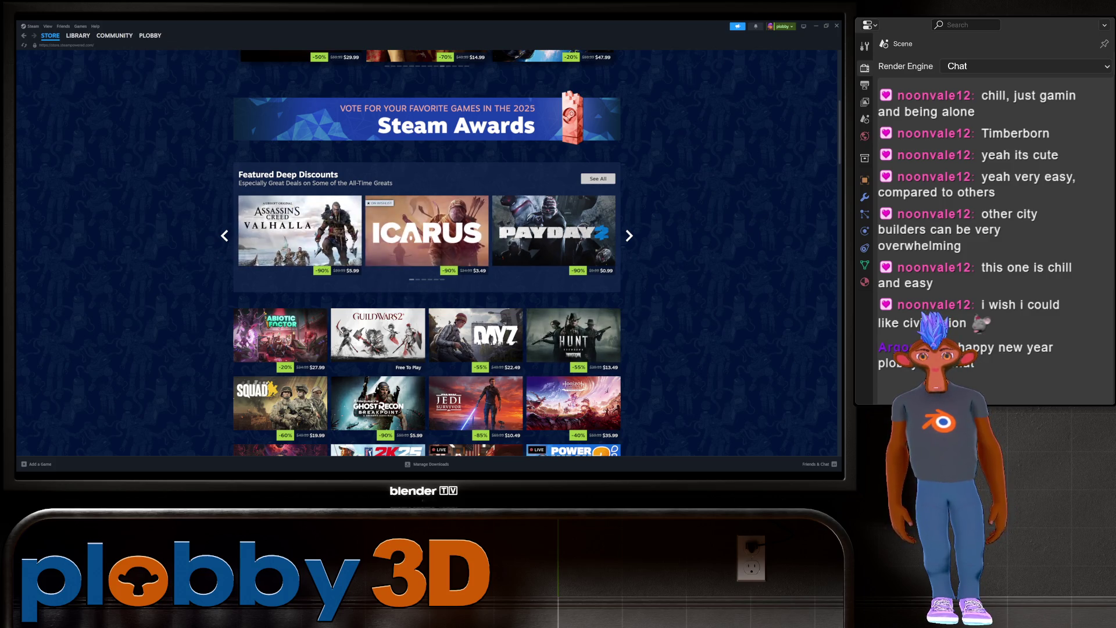
scroll(442, 244, "down", 2)
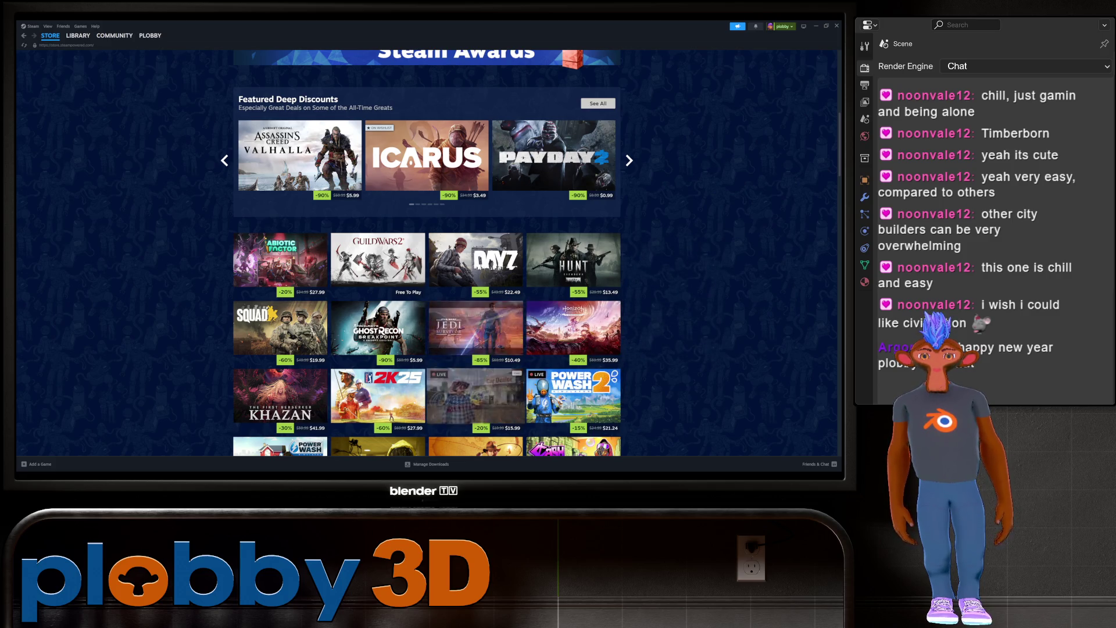
mouse_move(475, 329)
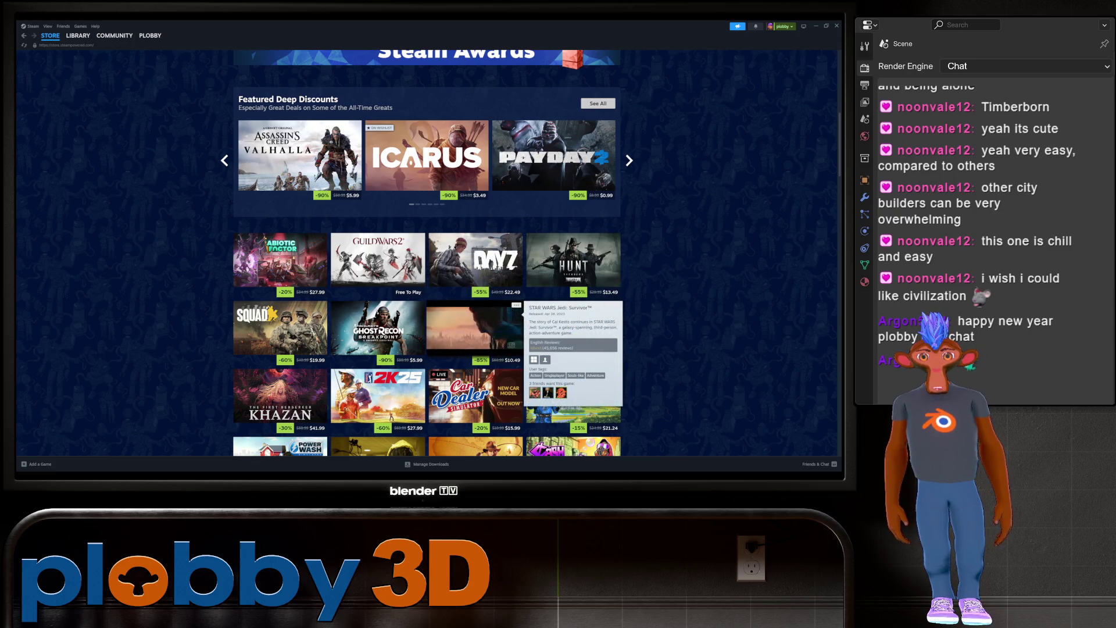
Continue to Top Sellers and Trending Among Friends, then minimize Steam to reveal Blender
scroll(426, 253, "down", 4)
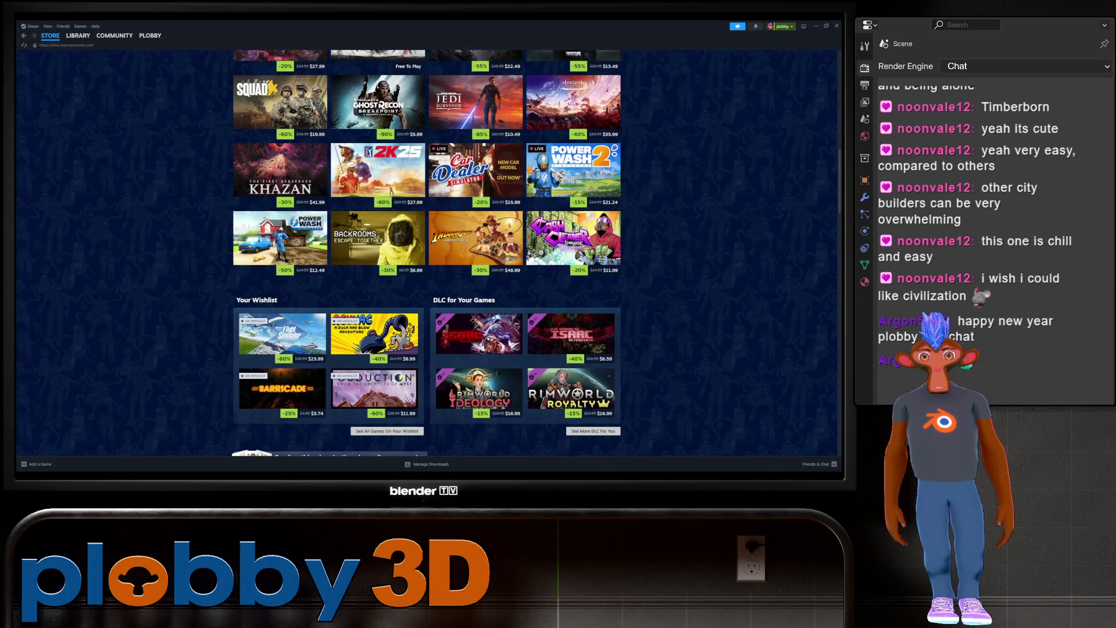
scroll(476, 239, "down", 1)
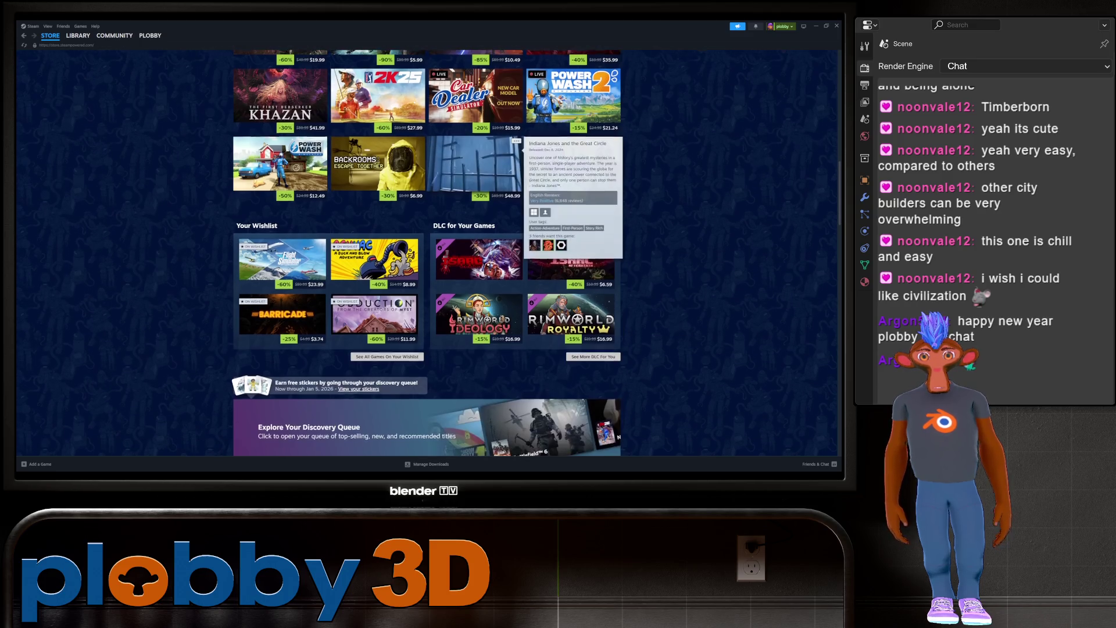
scroll(426, 252, "down", 1)
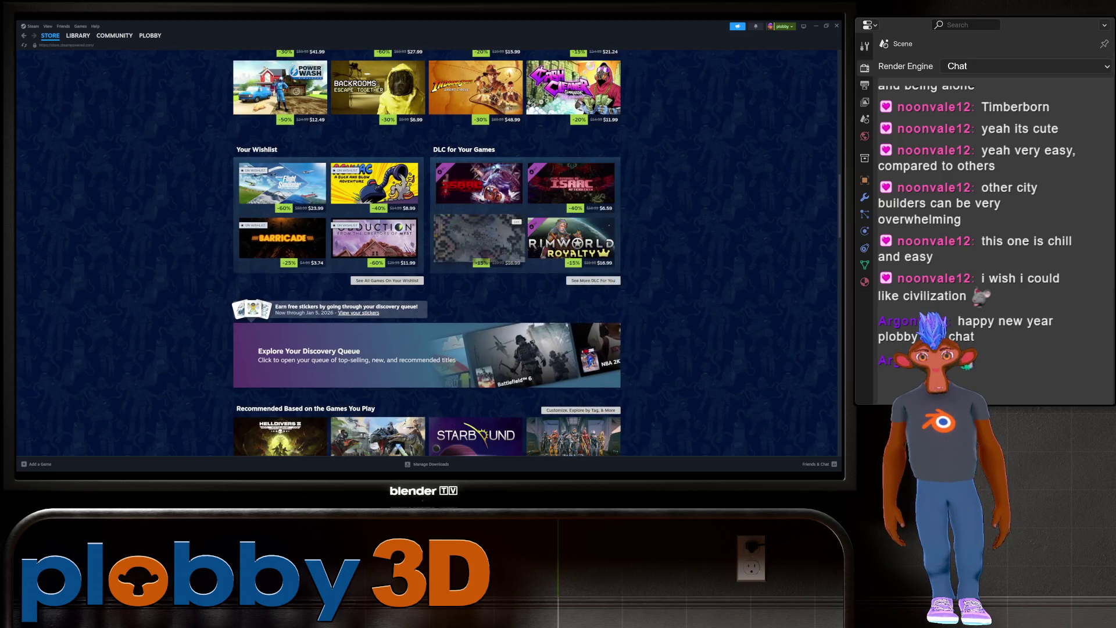
scroll(426, 253, "down", 3)
scroll(552, 233, "down", 3)
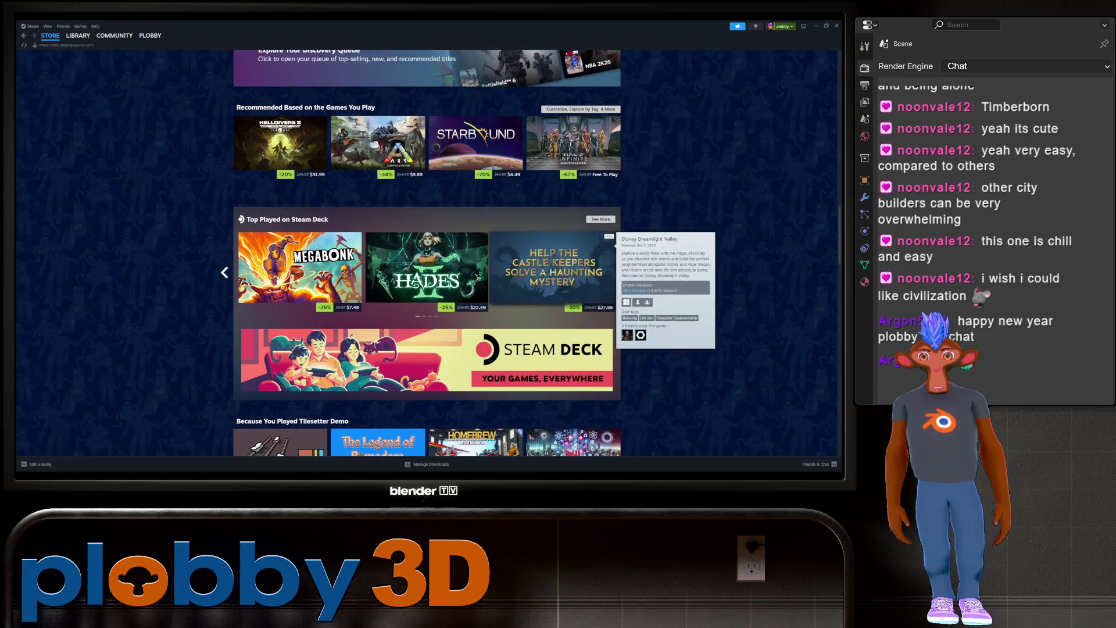
scroll(377, 331, "down", 3)
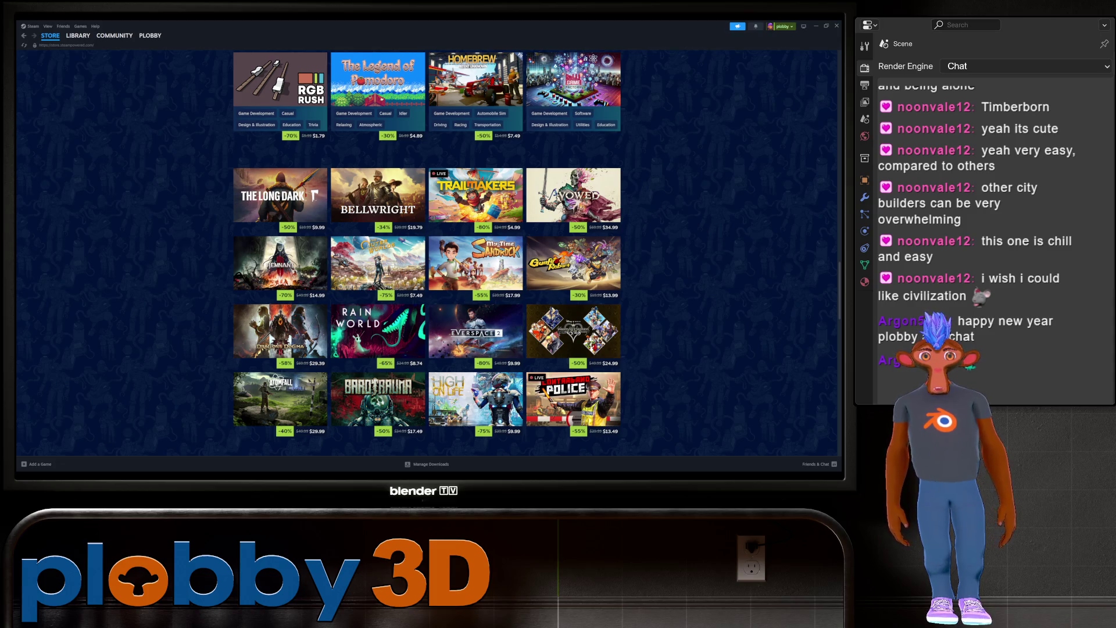
scroll(279, 401, "down", 3)
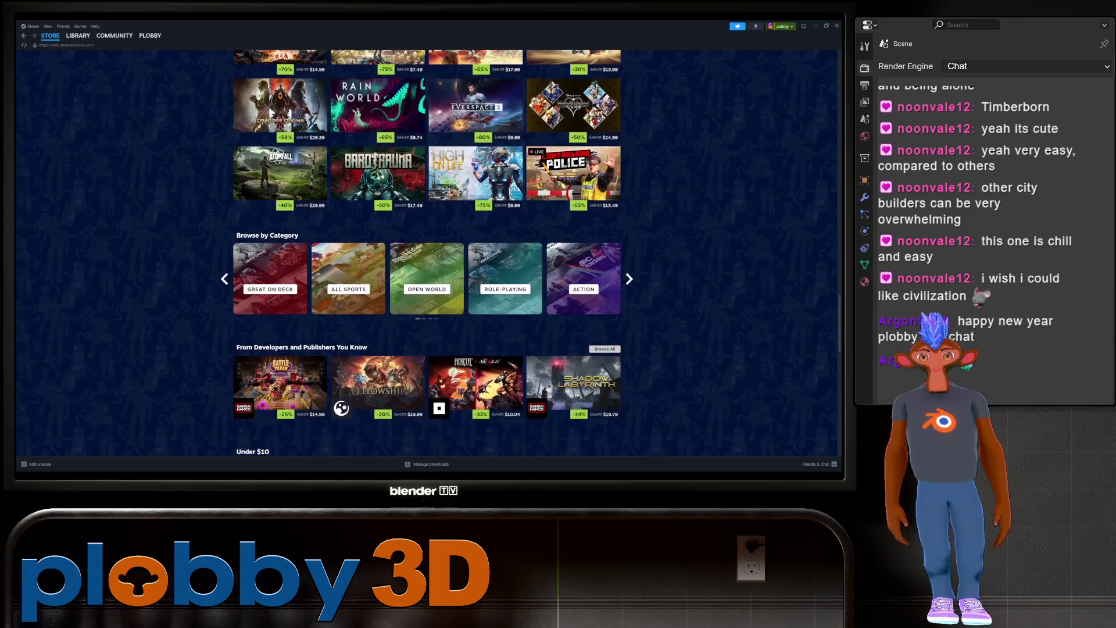
scroll(474, 325, "up", 2)
scroll(474, 326, "down", 4)
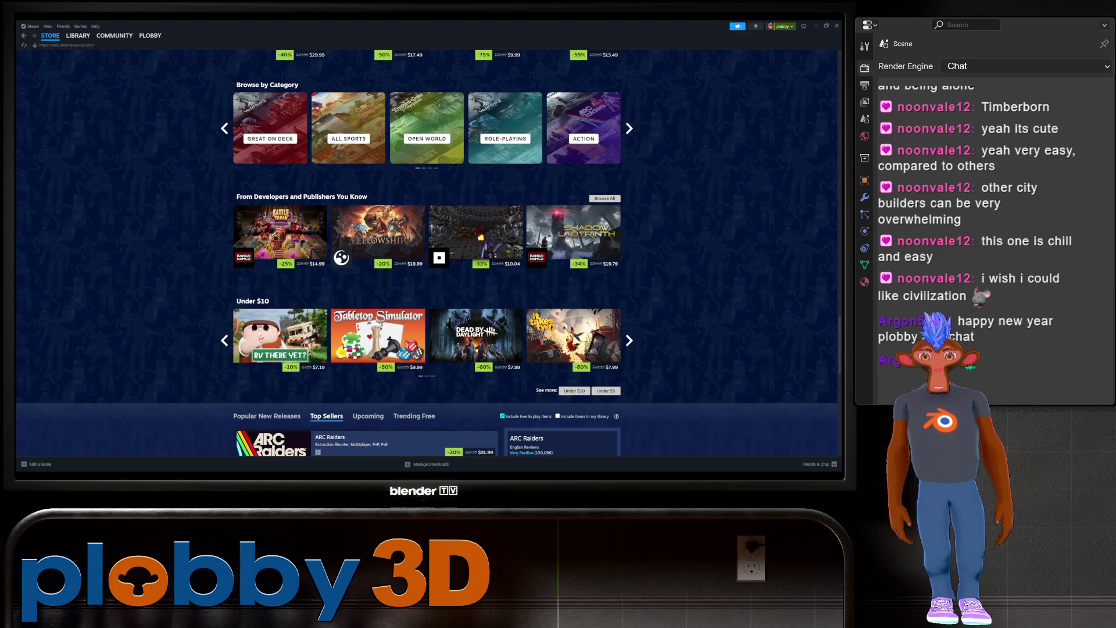
scroll(474, 232, "down", 2)
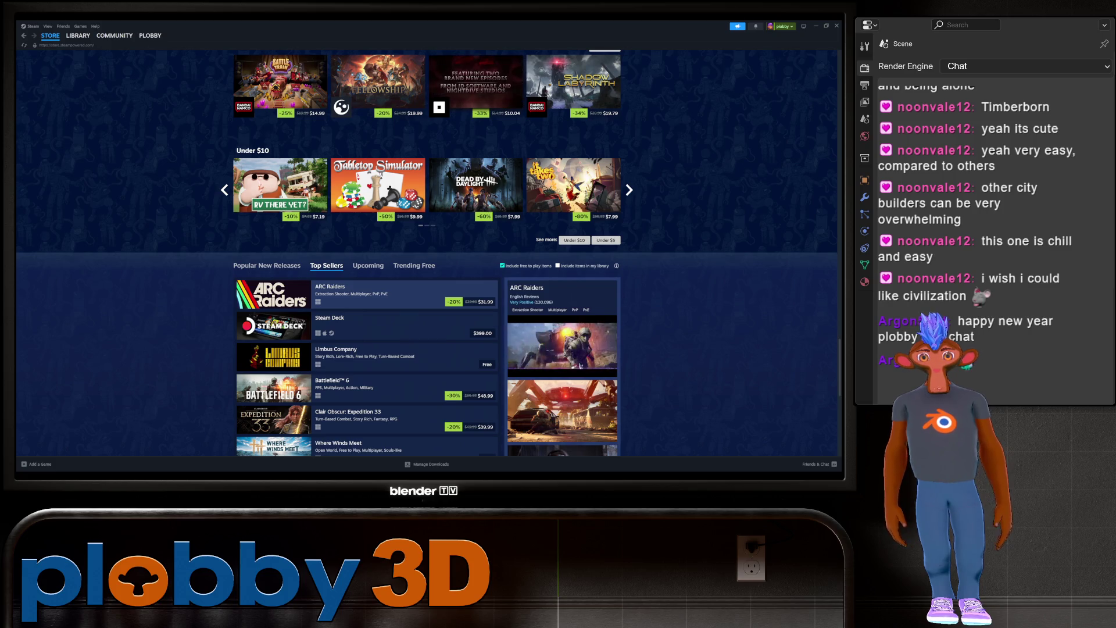
scroll(427, 305, "down", 1)
scroll(427, 252, "down", 2)
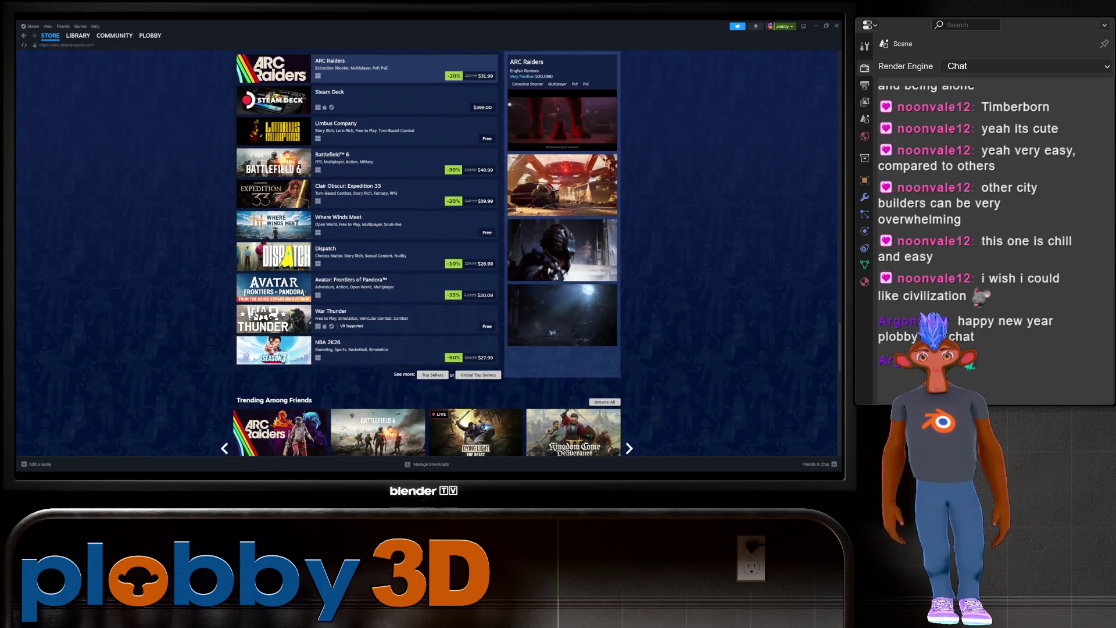
key("super+Down")
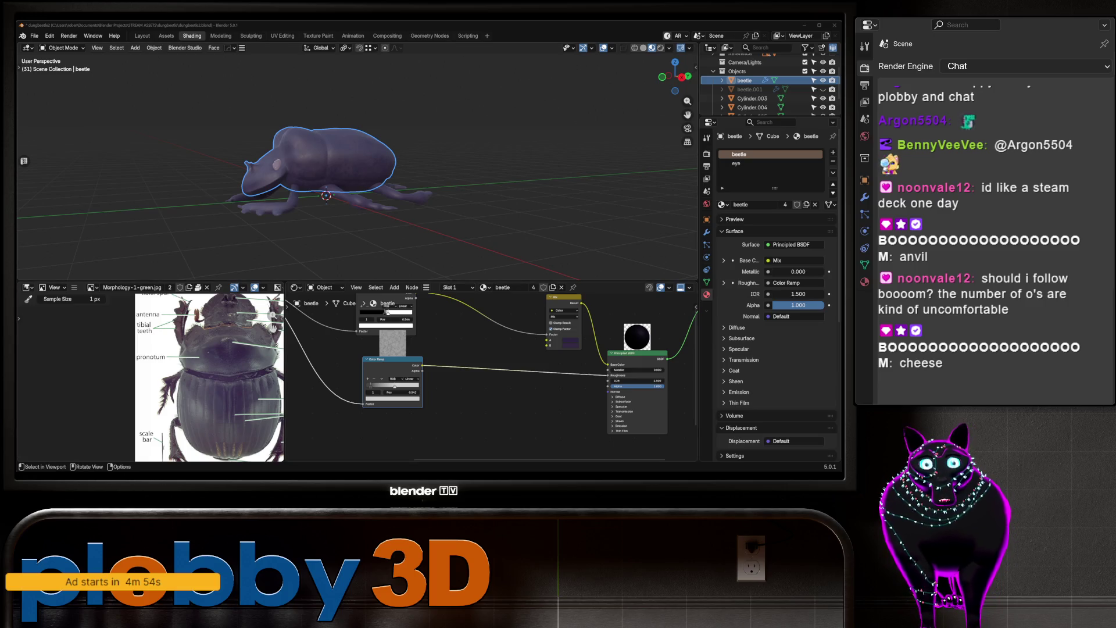
mouse_move(349, 145)
middle_mouse_down()
mouse_move(401, 226)
mouse_move(383, 157)
middle_mouse_up()
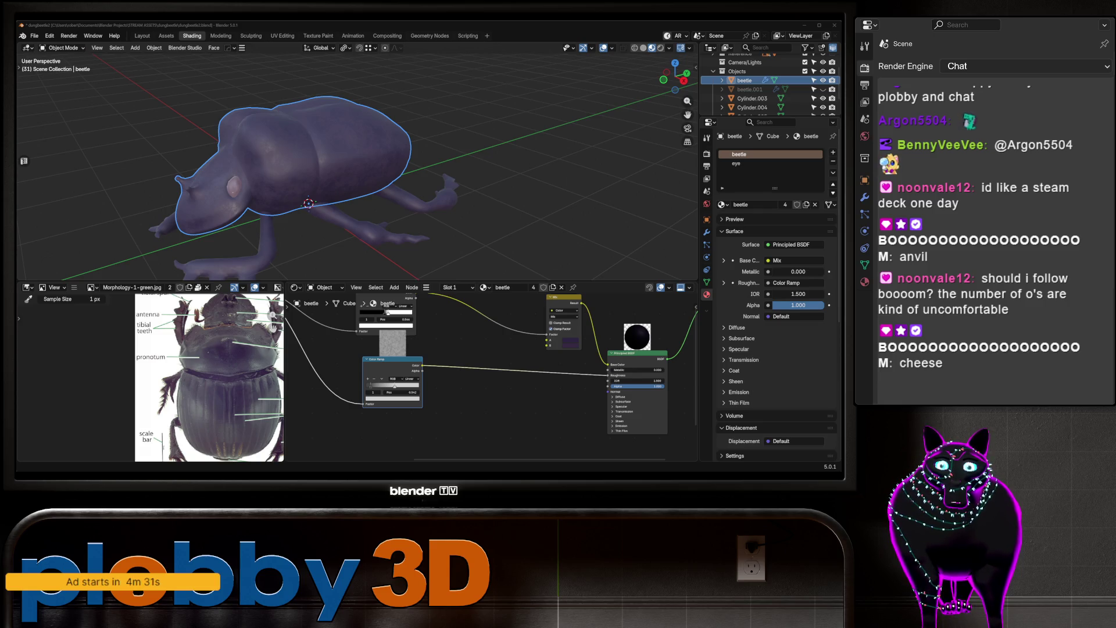
Tilt to a top view and toggle Edit Mode to inspect the beetle's seams
middle_click_drag(349, 146, 366, 192)
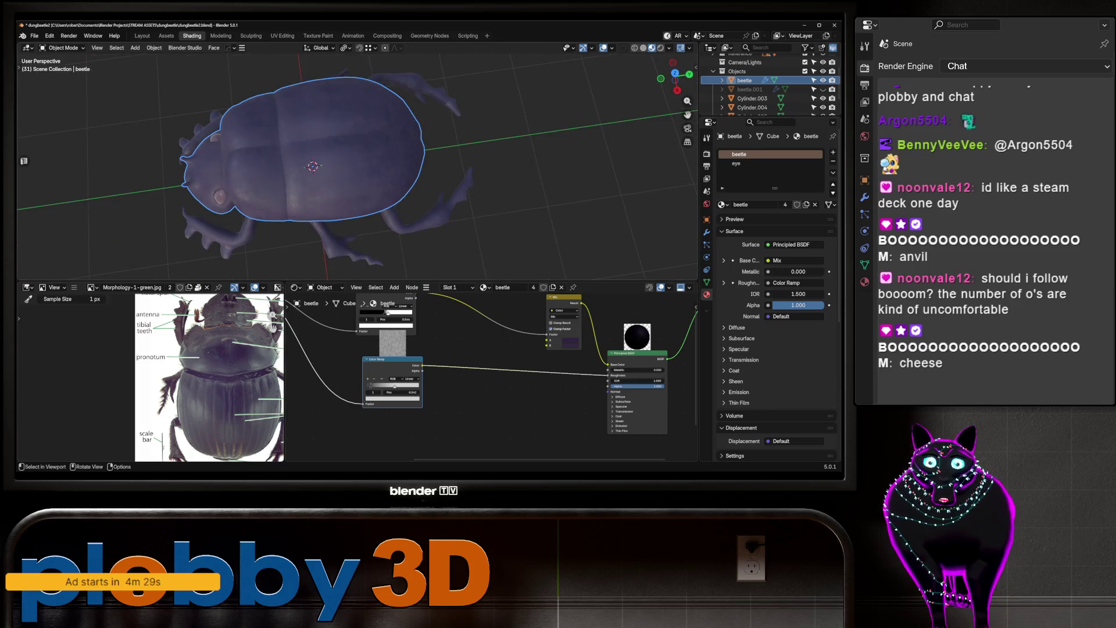
key("Tab")
key("Tab")
key("Tab")
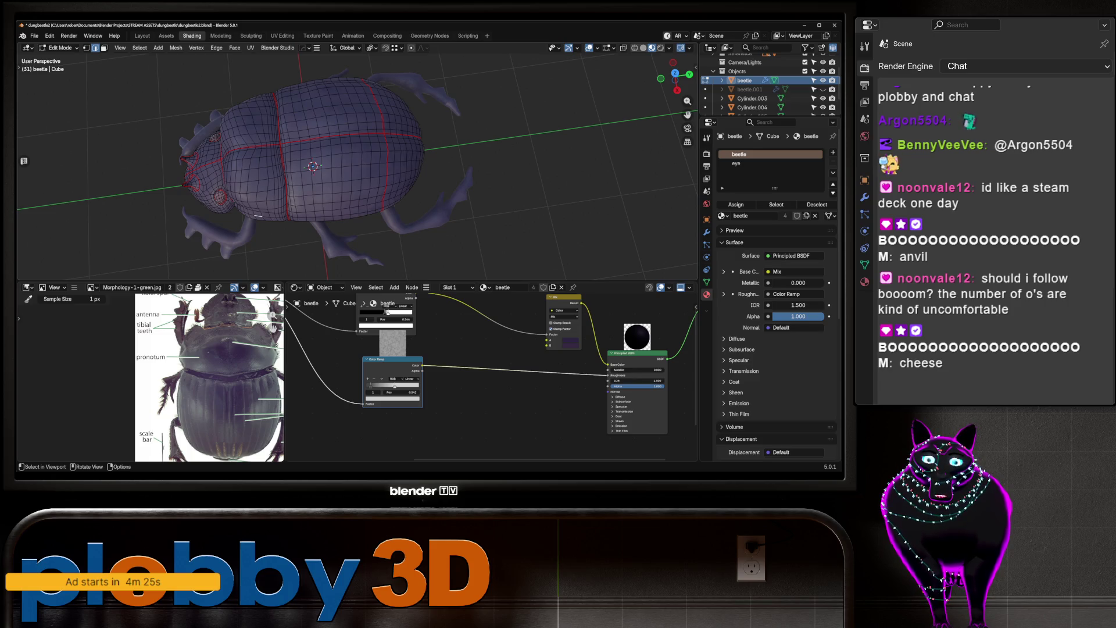
key("Tab")
Bring up the Shader Editor's Add menu at the Smart Masks category
scroll(465, 360, "down", 3)
scroll(326, 418, "up", 2)
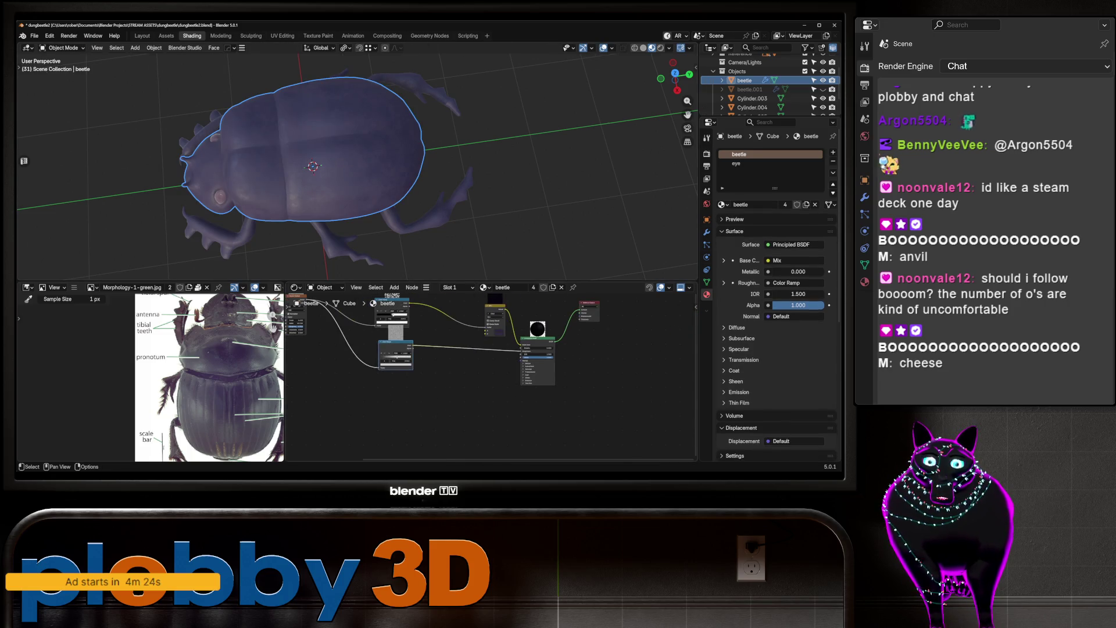
key("shift+a")
mouse_move(326, 418)
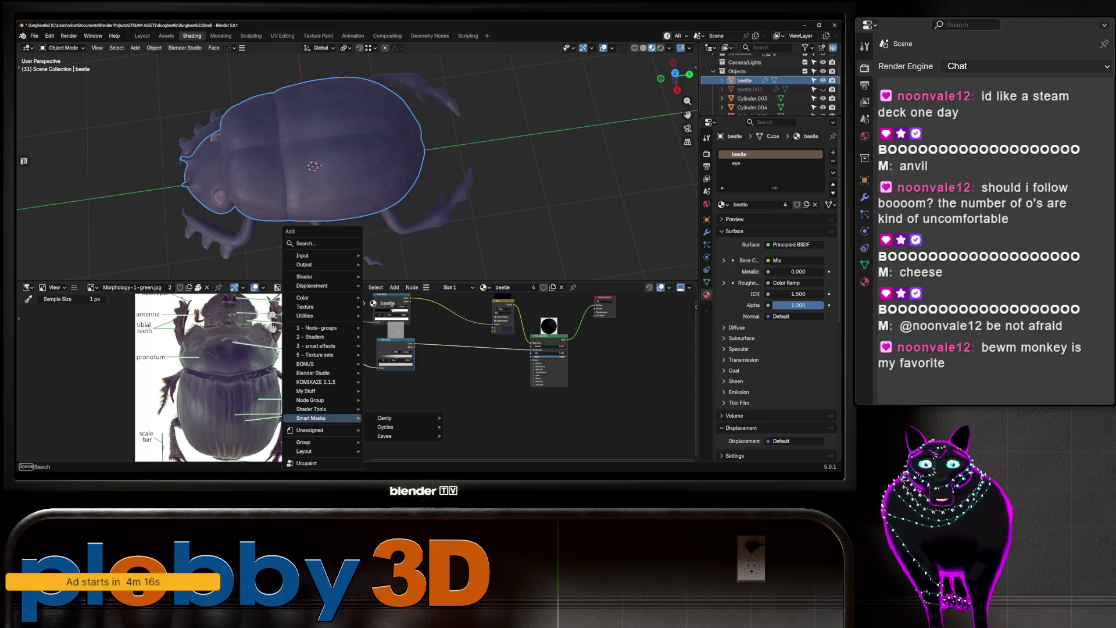
Close the Add menu unused, pan the node tree around the Noise Texture, and start a node search
mouse_move(386, 426)
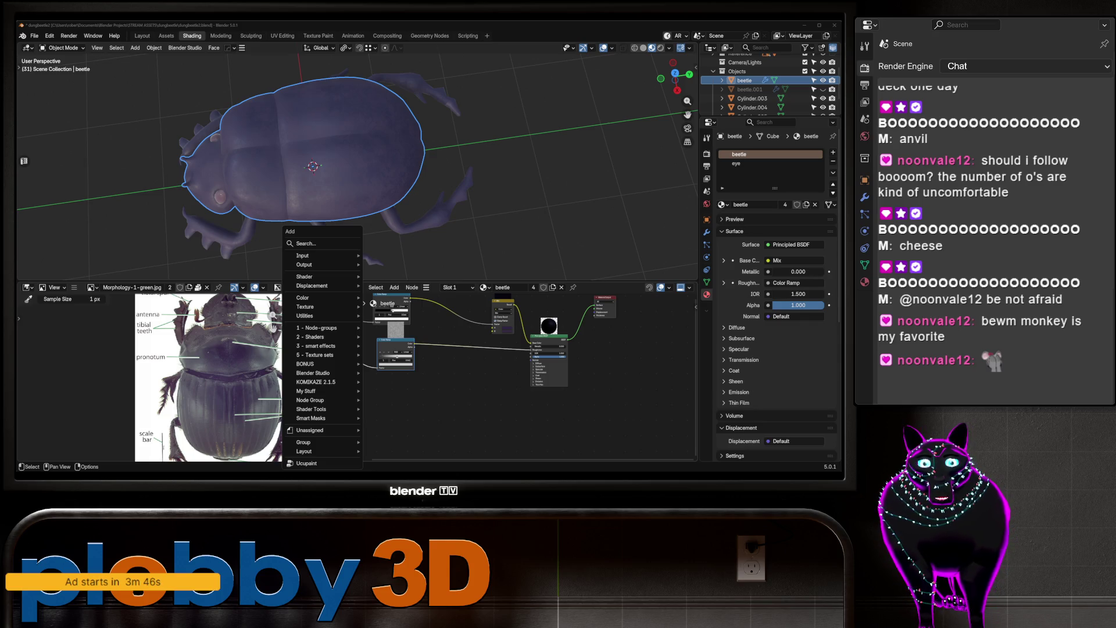
key("Escape")
middle_click_drag(364, 391, 480, 377)
left_click_drag(480, 377, 376, 387)
middle_click_drag(376, 387, 321, 387)
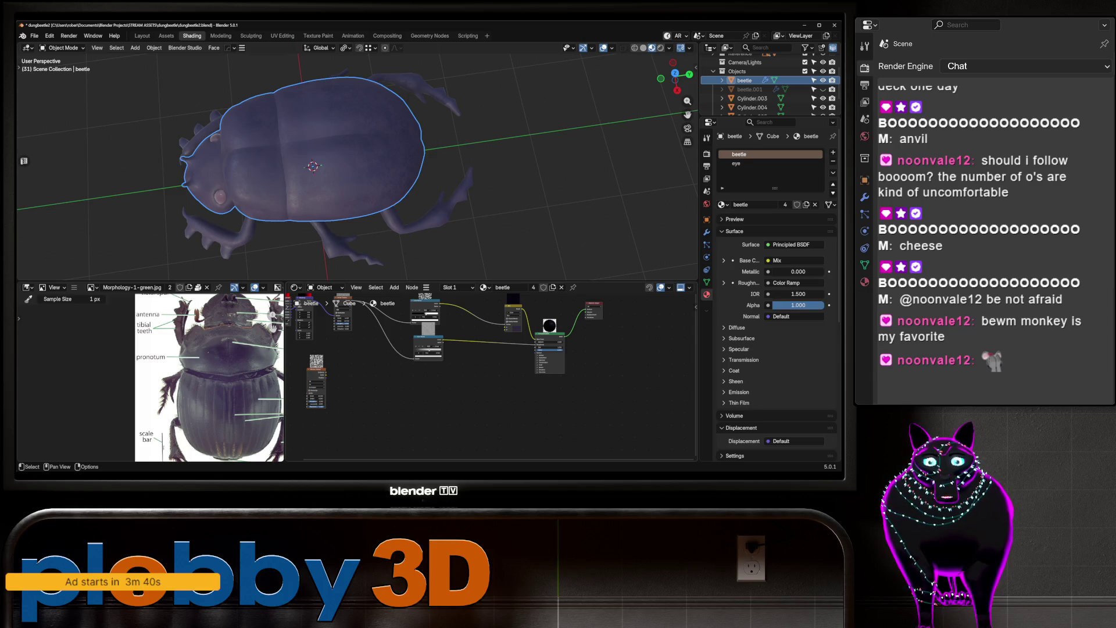
key("shift+a")
Add a Wave Texture node and a Hue/Saturation/Value node to the beetle material
type("wave")
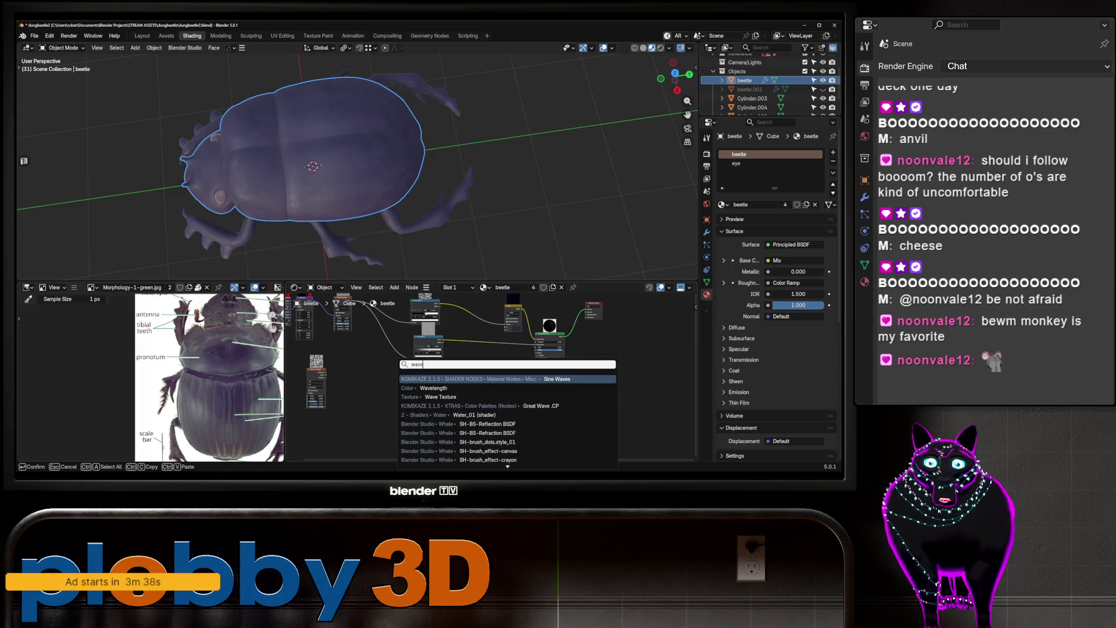
key("Down")
key("Down")
key("Return")
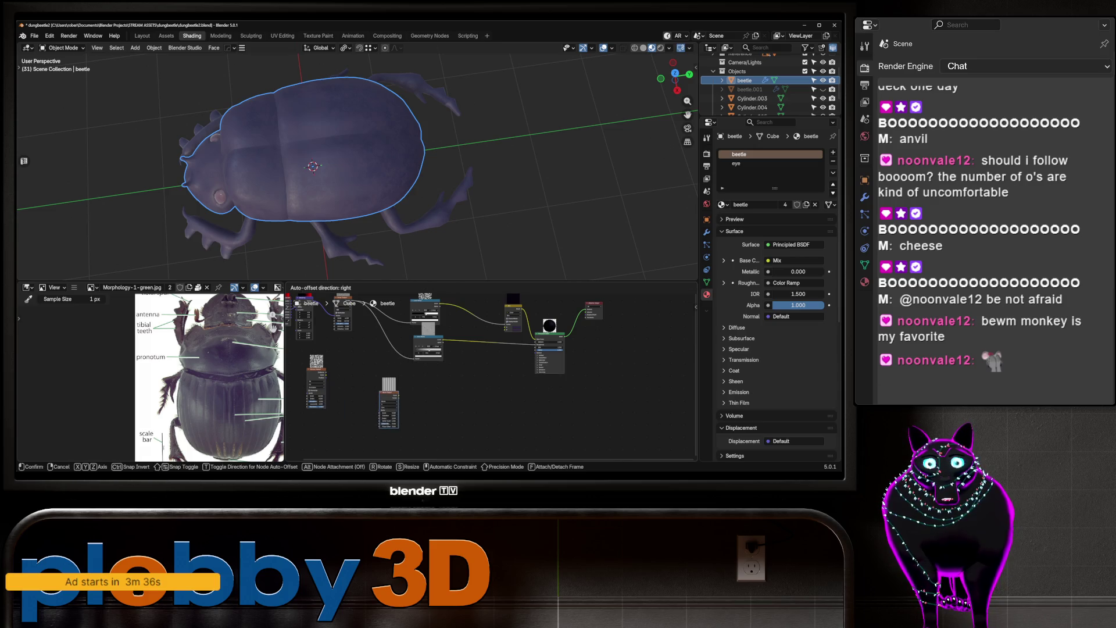
left_click(388, 401)
key("shift+a")
type("hue")
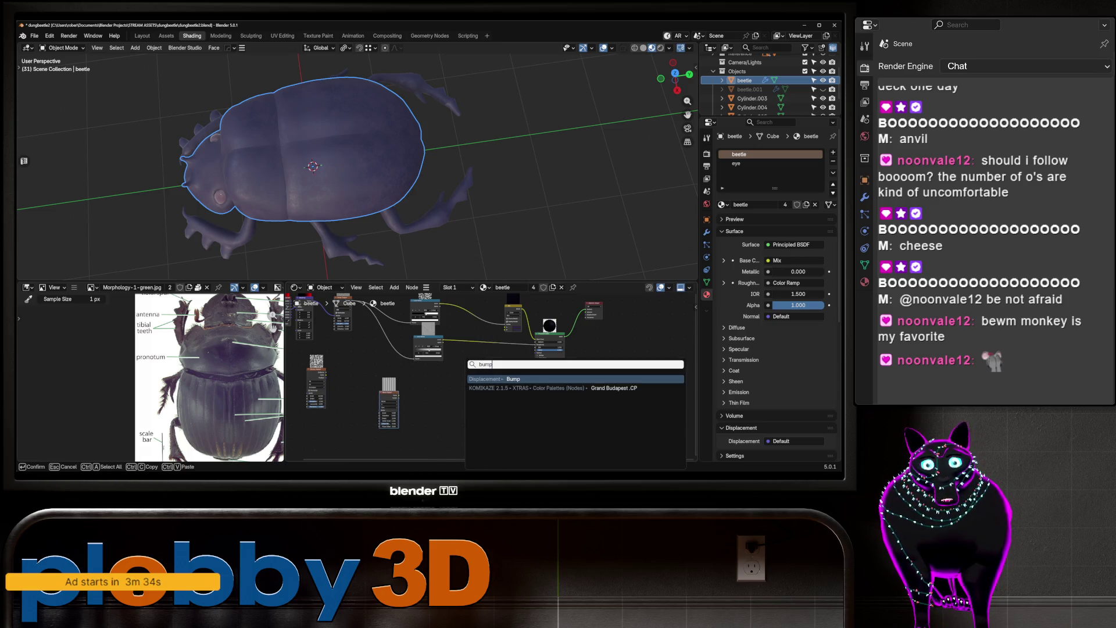
key("Return")
left_click(430, 343)
Link Wave Color to Bump Height and paste coordinate and mapping nodes to drive the texture
scroll(459, 384, "up", 3)
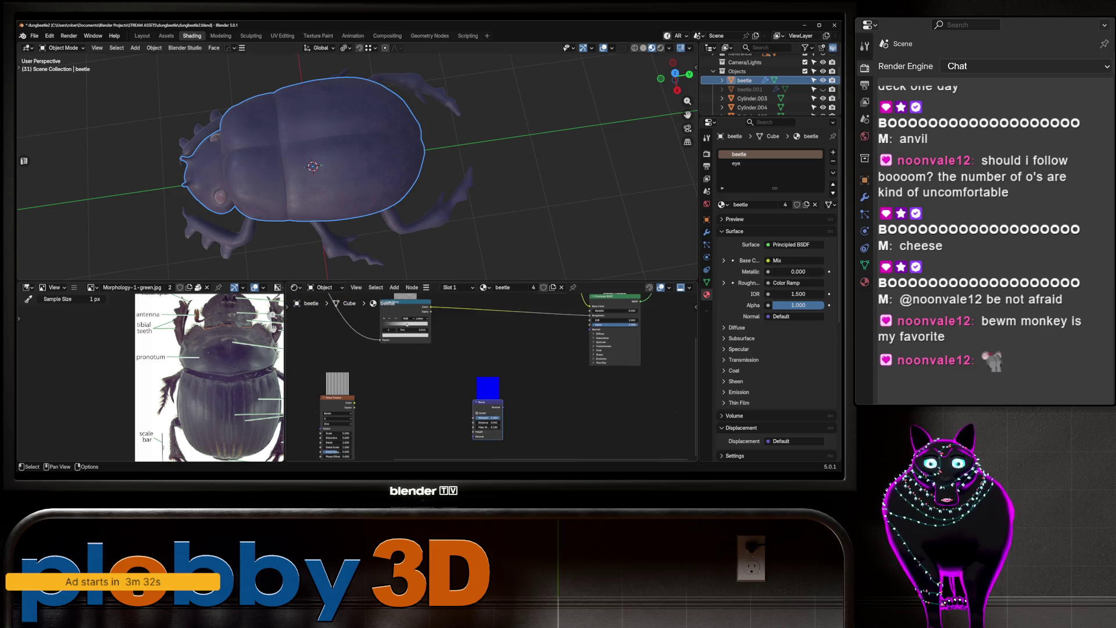
mouse_move(354, 402)
left_mouse_down()
mouse_move(473, 431)
mouse_move(590, 329)
left_mouse_up()
scroll(384, 320, "down", 1)
mouse_move(407, 174)
middle_mouse_down()
mouse_move(360, 209)
mouse_move(337, 197)
middle_mouse_up()
scroll(338, 198, "up", 3)
key("ctrl+v")
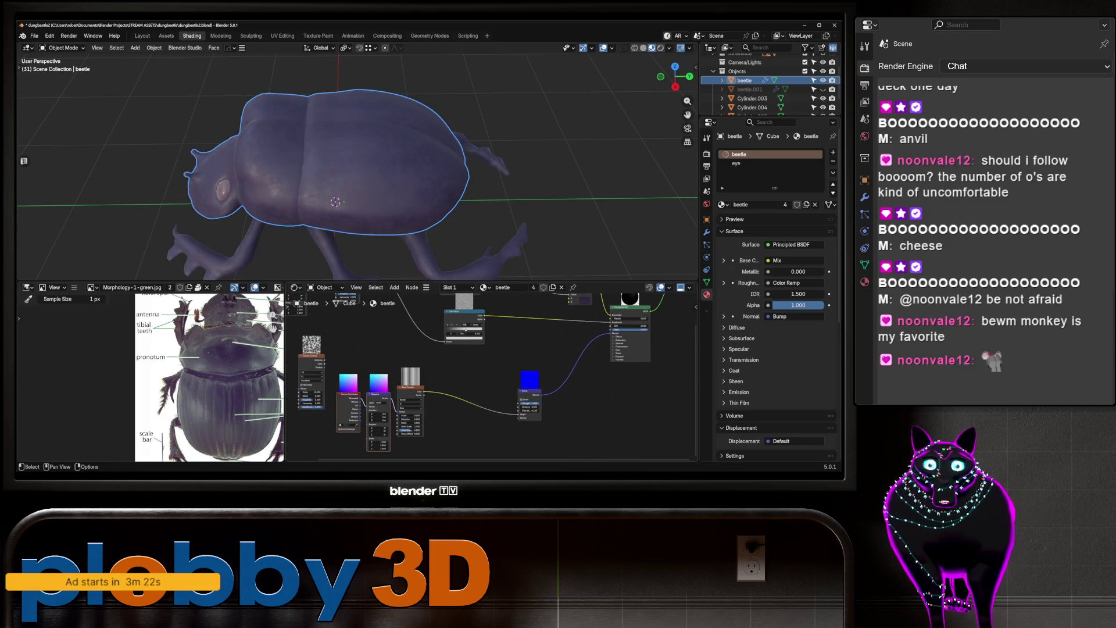
left_click_drag(361, 398, 368, 403)
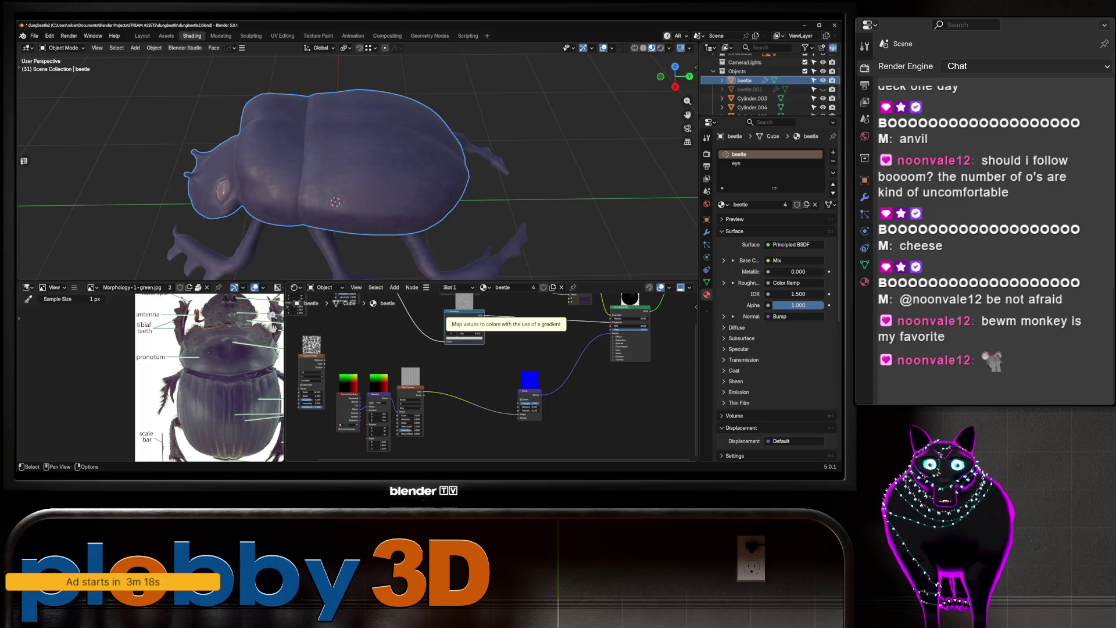
Insert a duplicated Color Ramp between the wave and Bump, with stops at 0.193 and 0.822
key("shift+d")
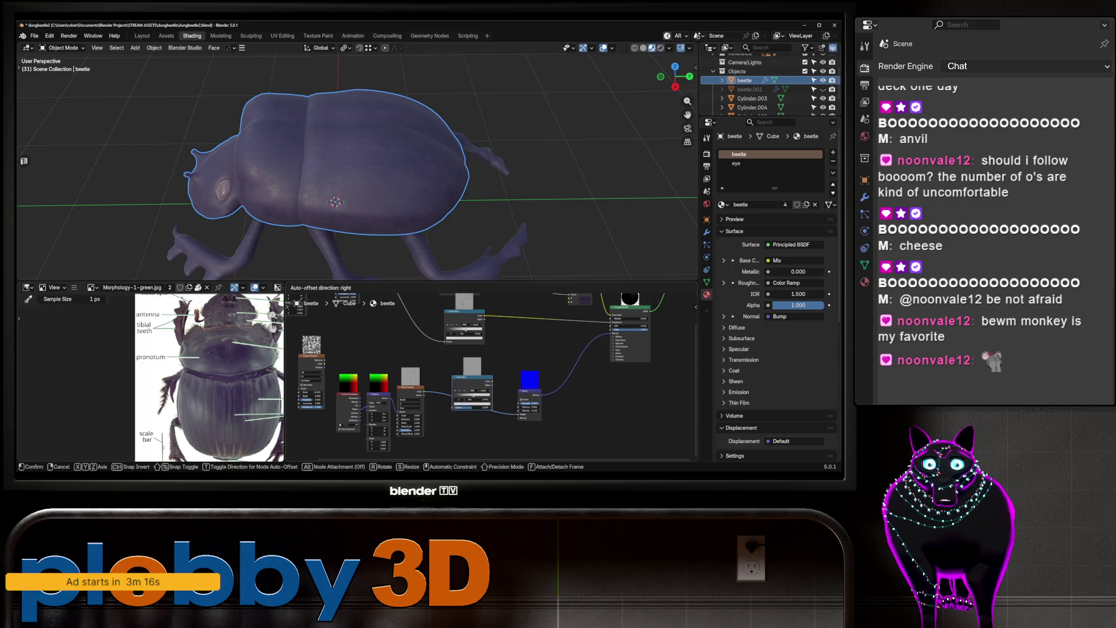
left_click(460, 395)
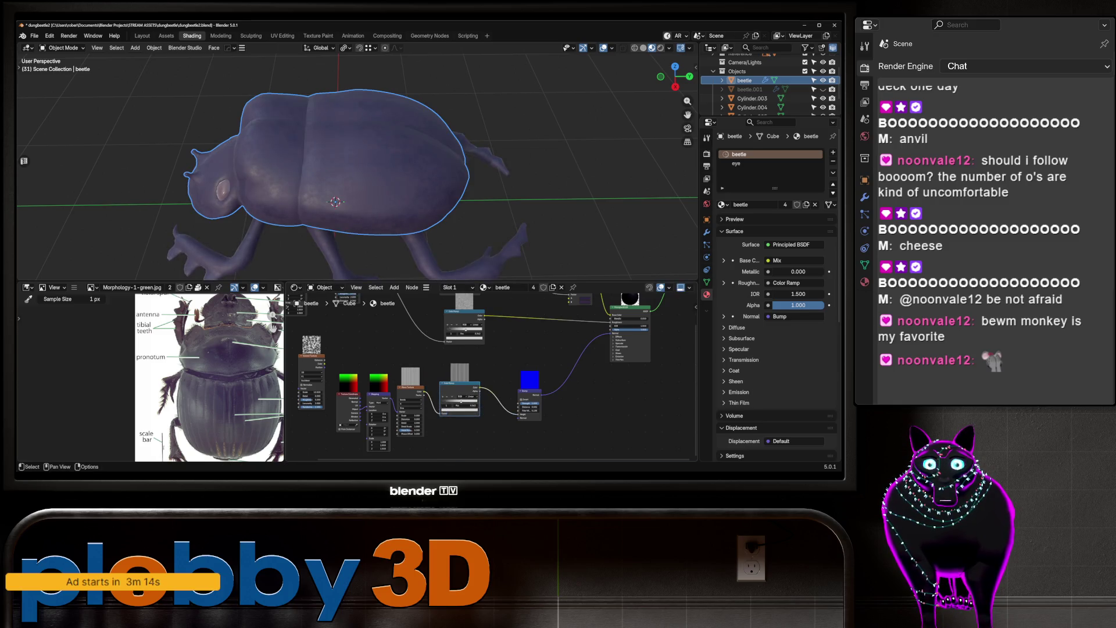
key("BackSpace")
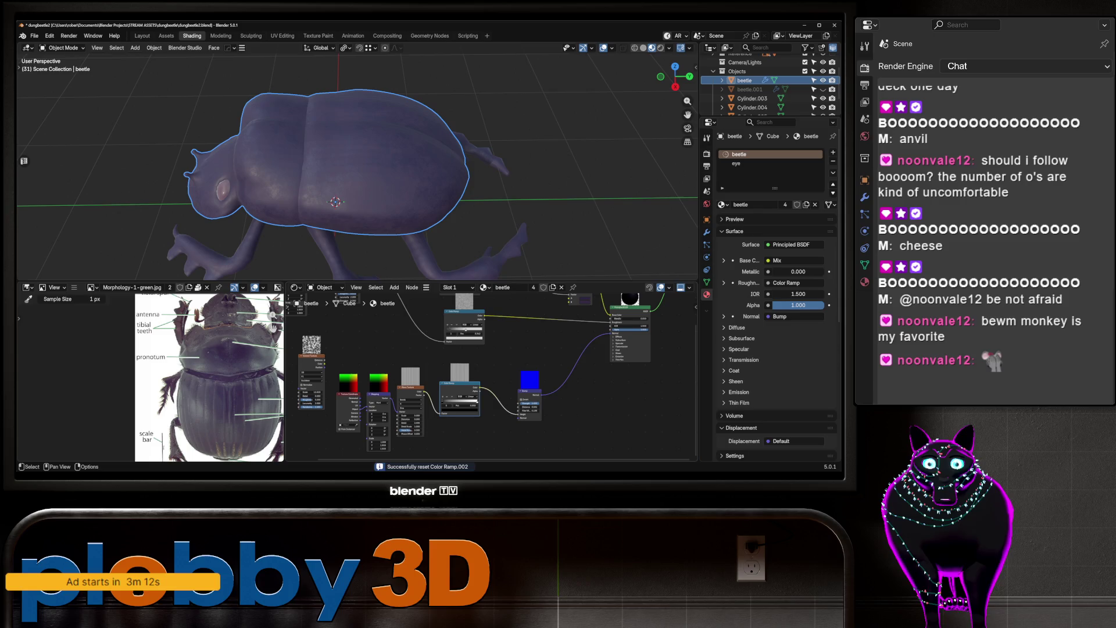
left_click_drag(409, 415, 436, 415)
scroll(472, 413, "up", 2)
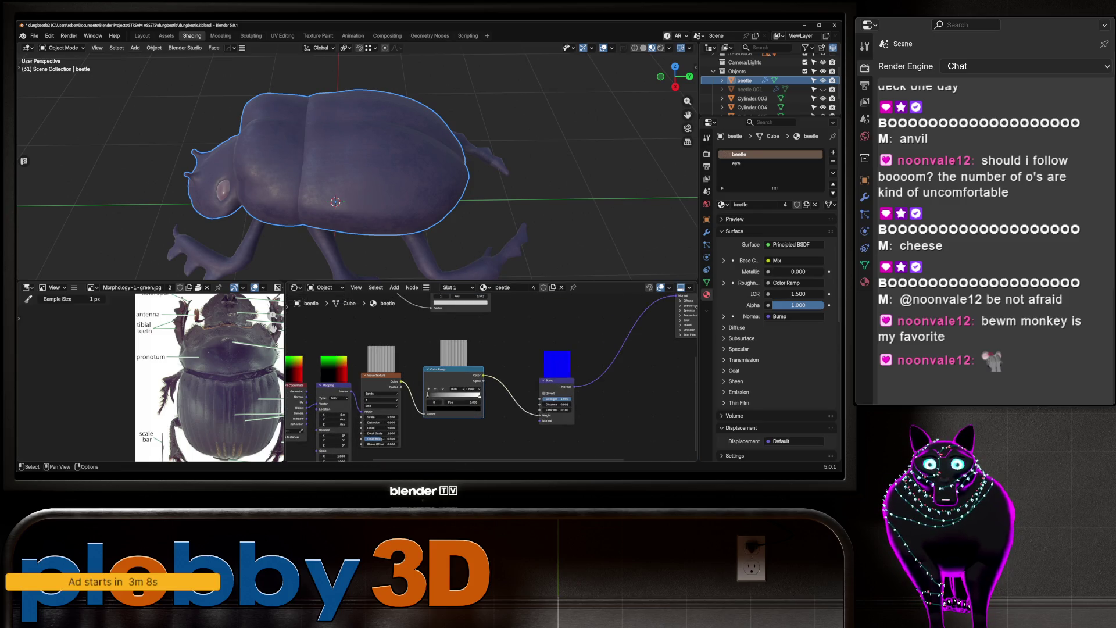
left_click_drag(427, 395, 471, 395)
left_click(480, 395)
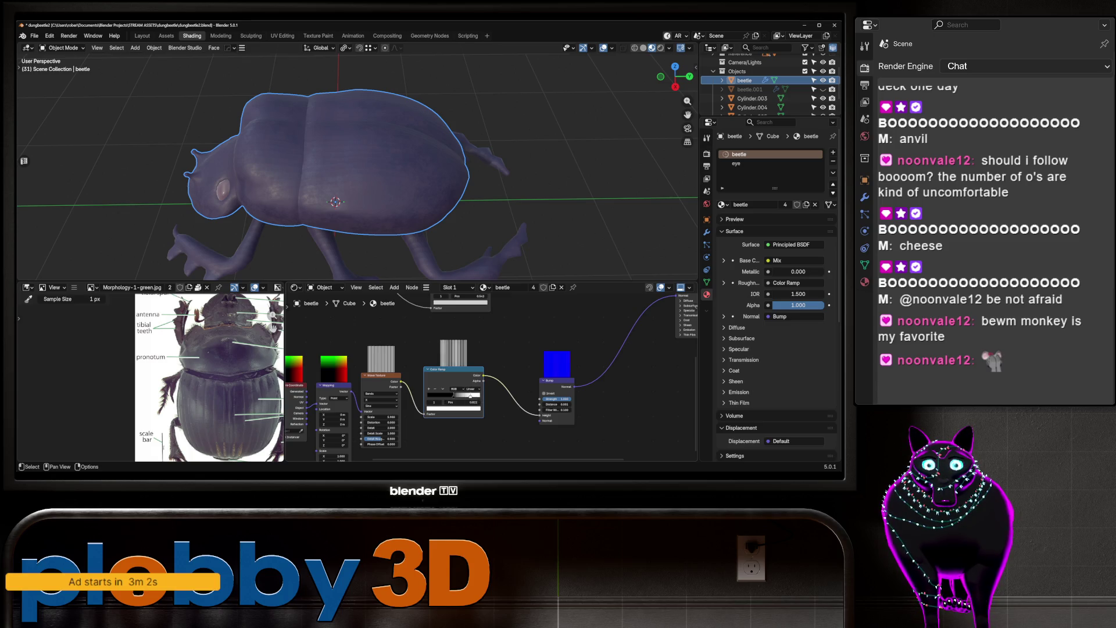
Set the Bump Distance to 0.003 and orbit to view the ridged shell from the side
left_click_drag(556, 404, 575, 404)
left_click(557, 404)
type("0.003")
key("Return")
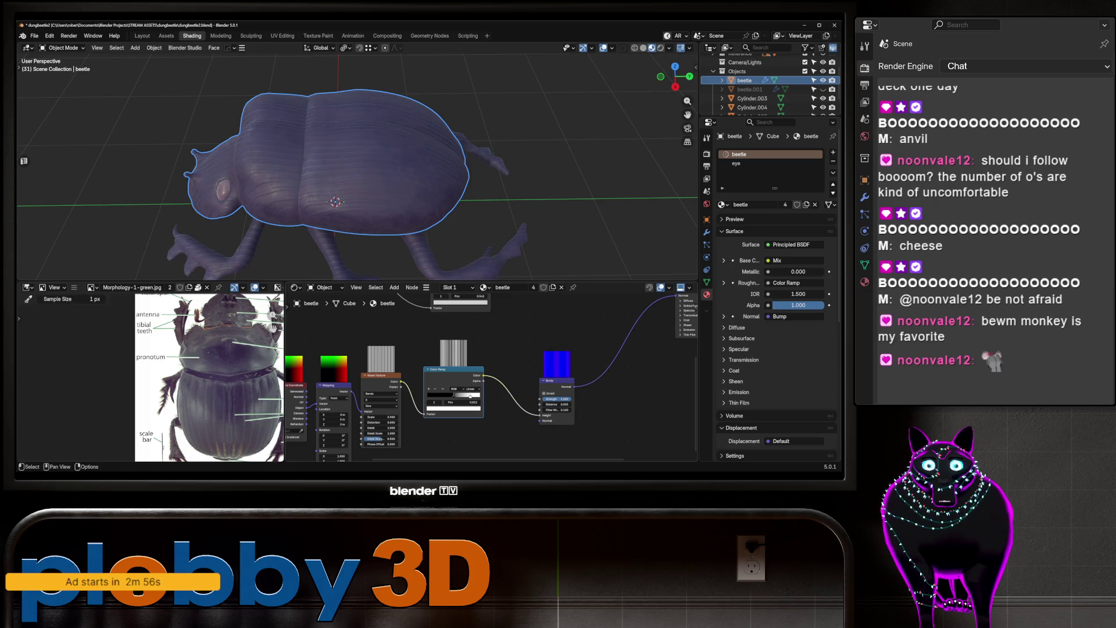
mouse_move(348, 175)
middle_mouse_down()
mouse_move(419, 162)
mouse_move(407, 186)
mouse_move(360, 163)
mouse_move(337, 180)
middle_mouse_up()
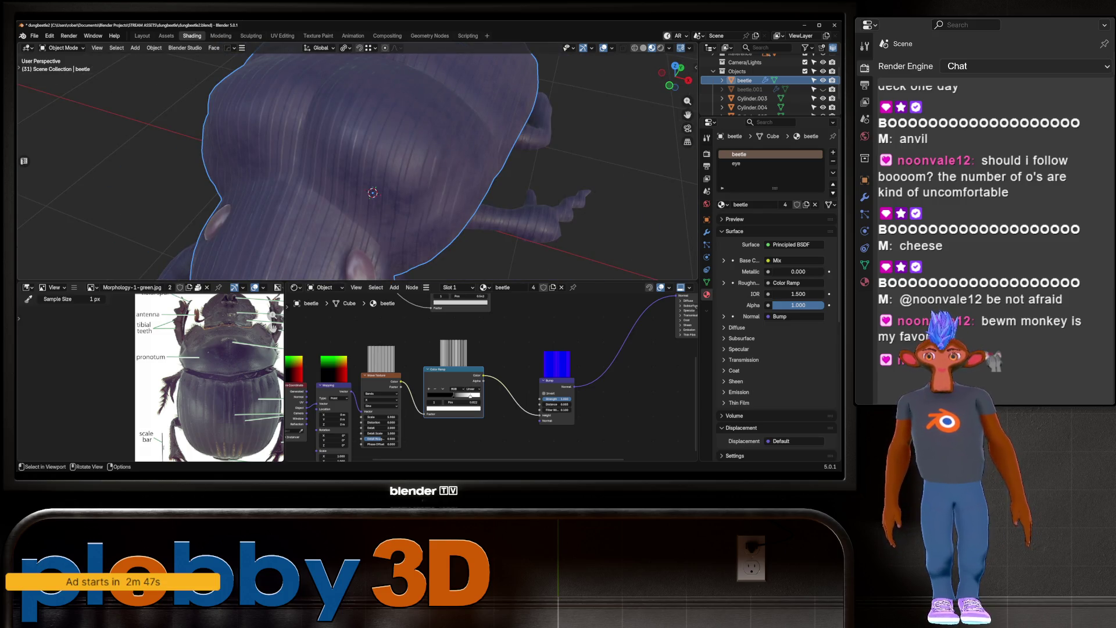
scroll(357, 163, "down", 5)
middle_click_drag(357, 163, 407, 177)
Try the Rings wave type on the beetle shell, then revert the Wave Texture to Bands
middle_click_drag(494, 383, 540, 358)
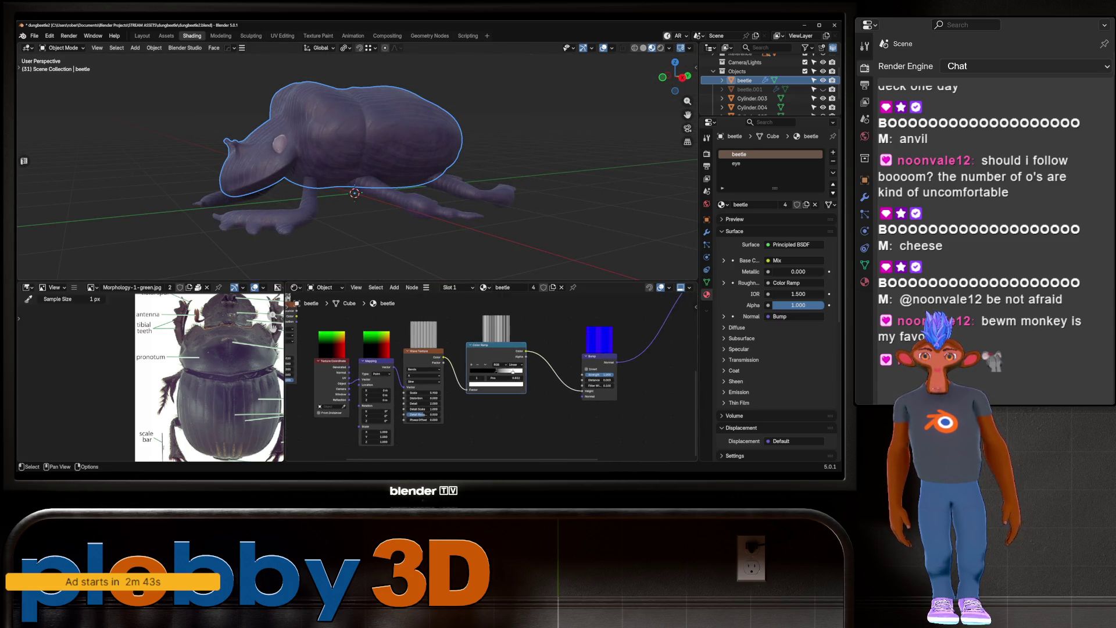
left_click(424, 369)
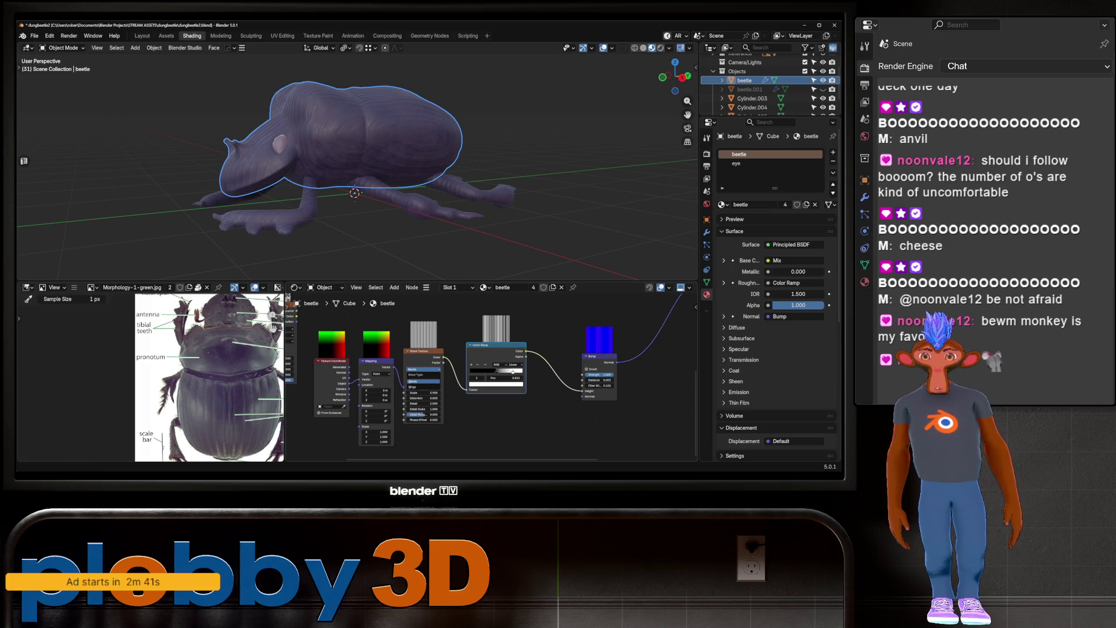
left_click(424, 387)
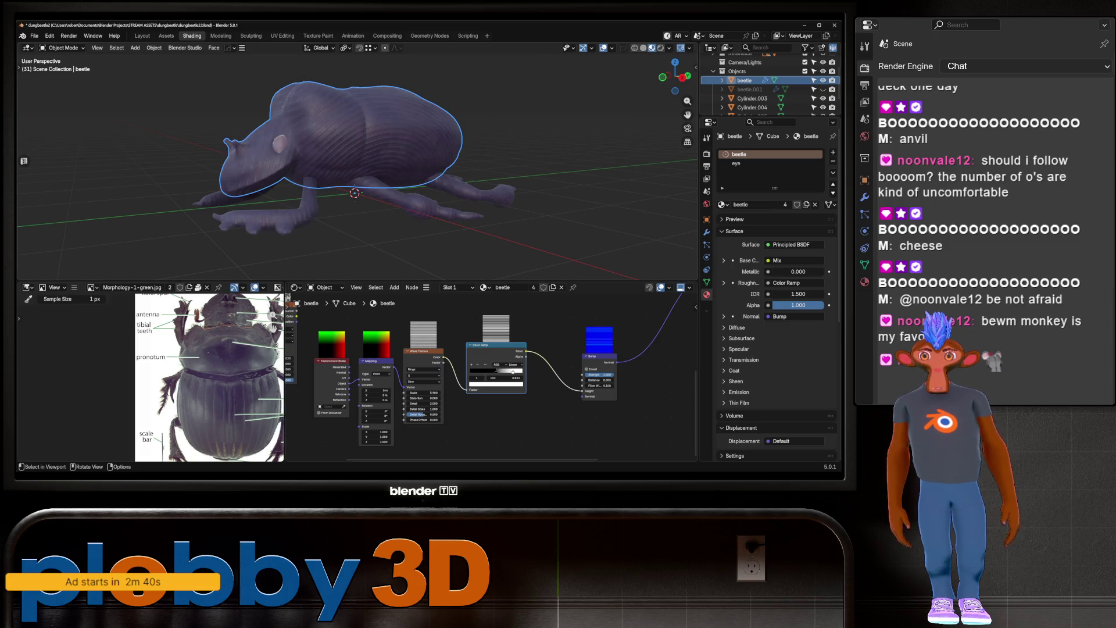
mouse_move(355, 174)
middle_mouse_down()
mouse_move(356, 145)
mouse_move(387, 133)
mouse_move(382, 87)
middle_mouse_up()
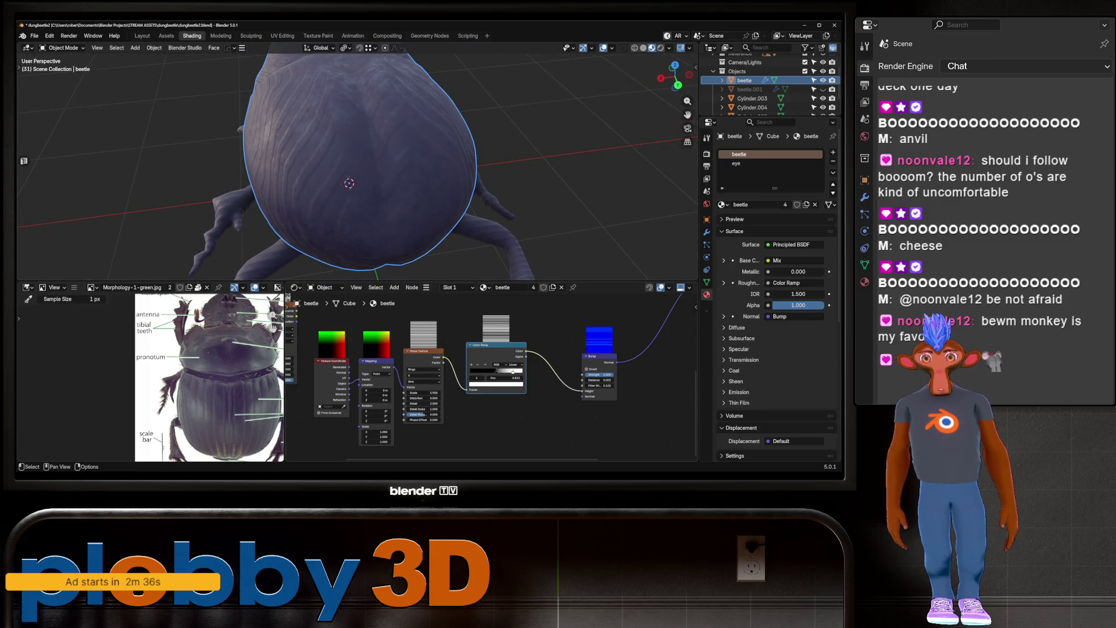
left_click_drag(370, 382, 360, 379)
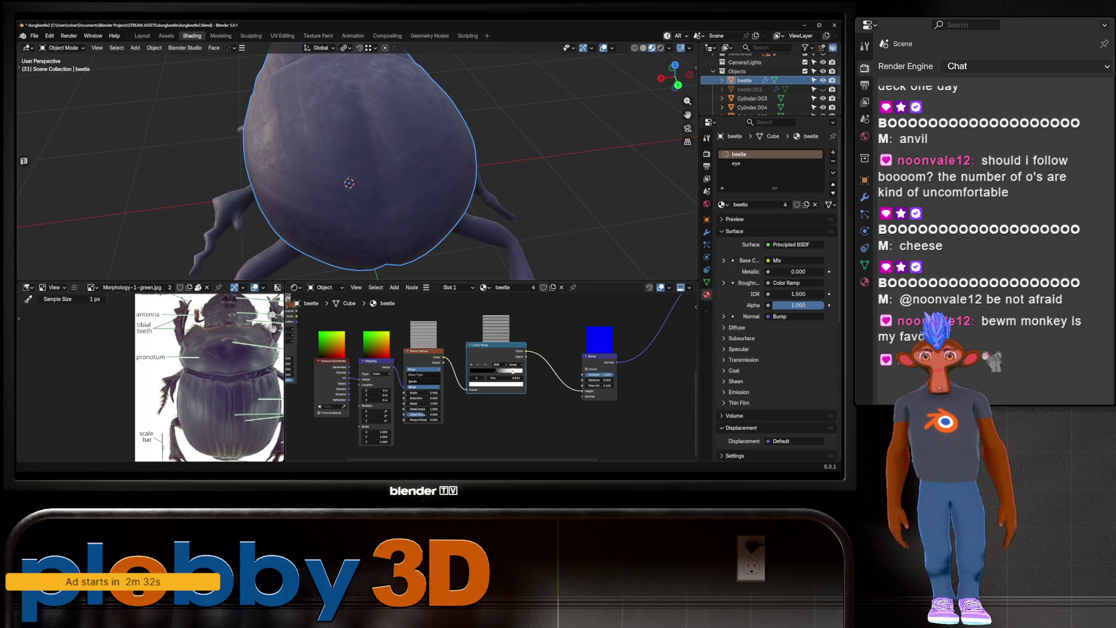
left_click(421, 351)
left_click(424, 370)
left_click(424, 373)
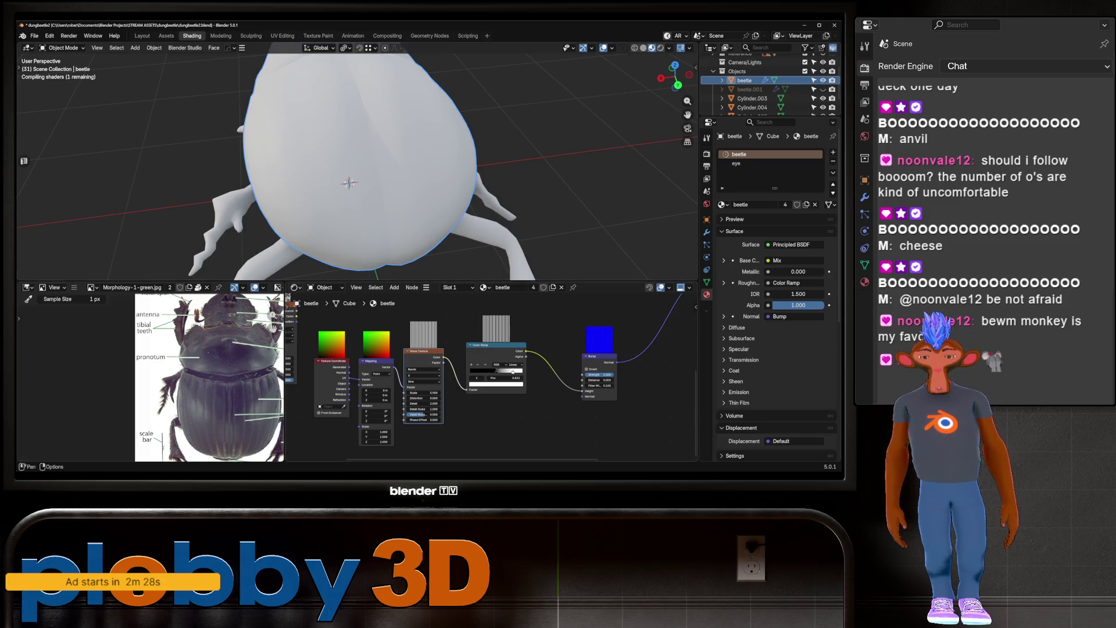
Set the Bands Direction to Y and raise the wave Scale to about 9.28
scroll(349, 174, "down", 3)
middle_click_drag(348, 174, 302, 162)
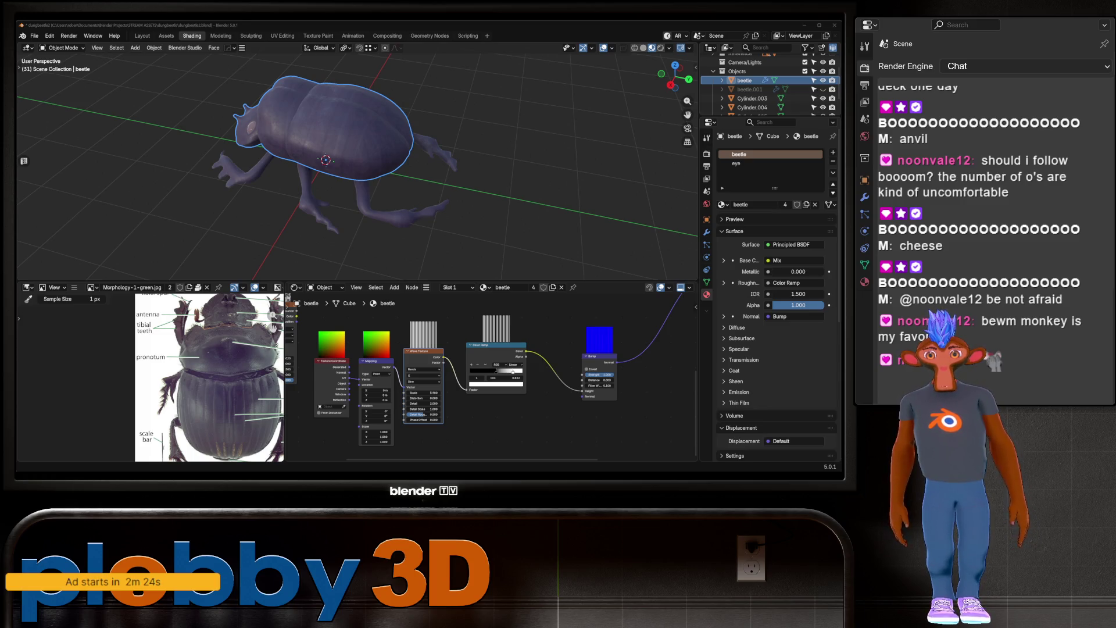
middle_click_drag(349, 163, 343, 235)
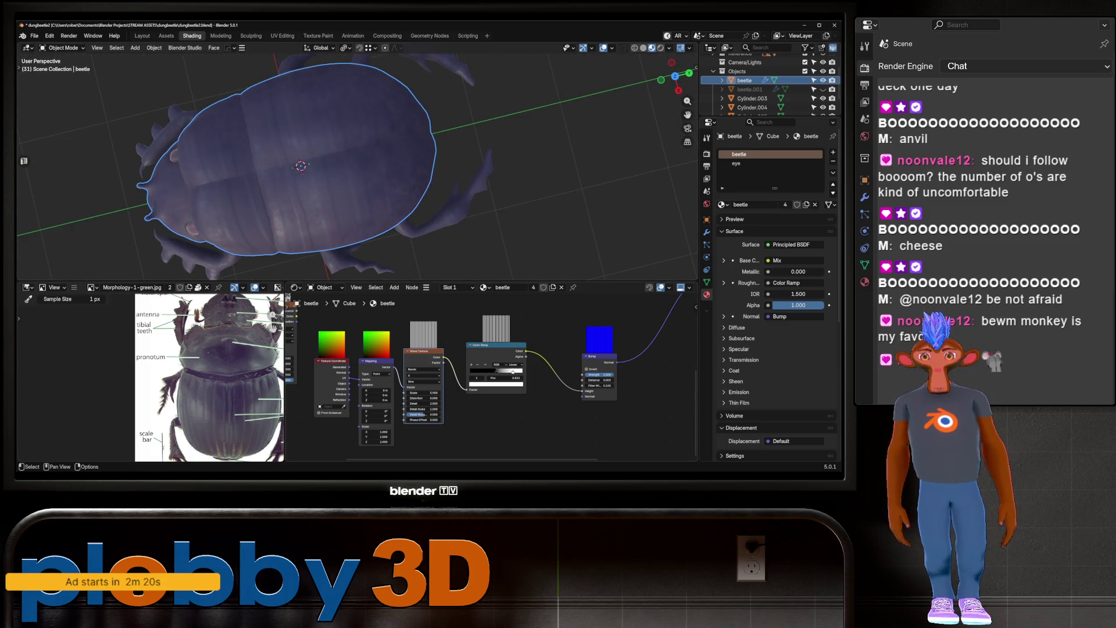
left_click(424, 375)
left_click(423, 393)
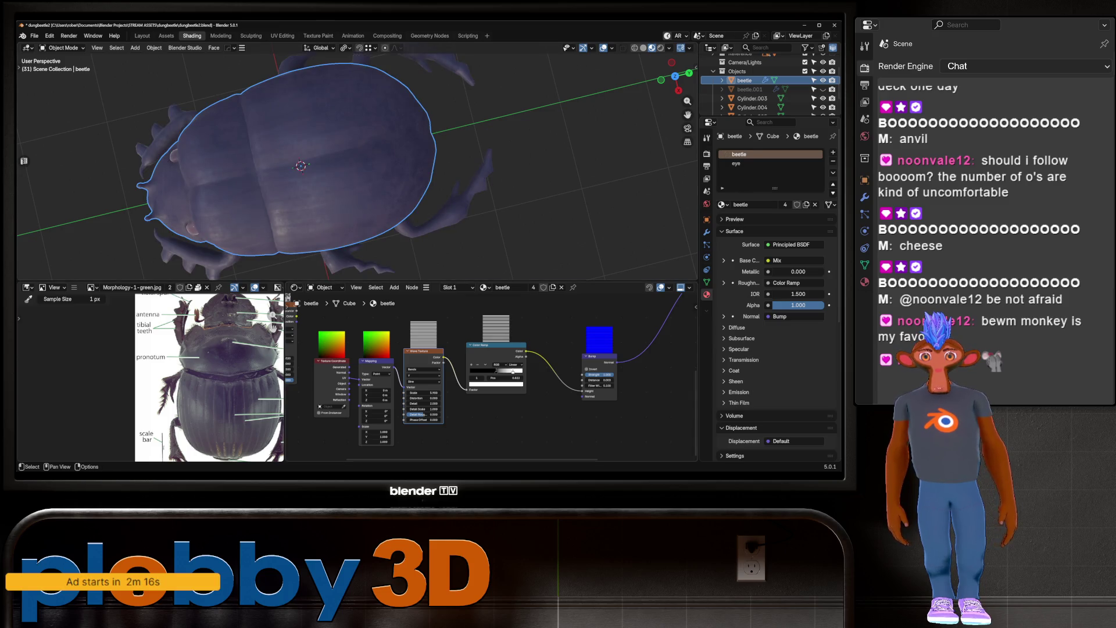
left_click_drag(423, 392, 473, 393)
left_click(599, 380)
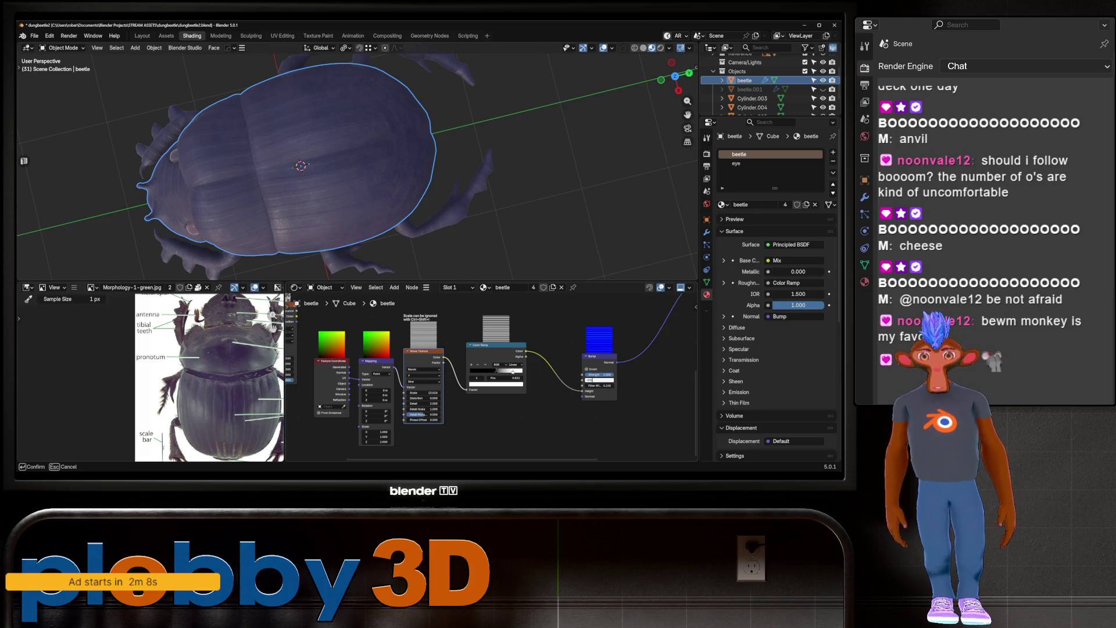
Confirm the new Bump distance and orbit to a low side view to check the stripes
key("Return")
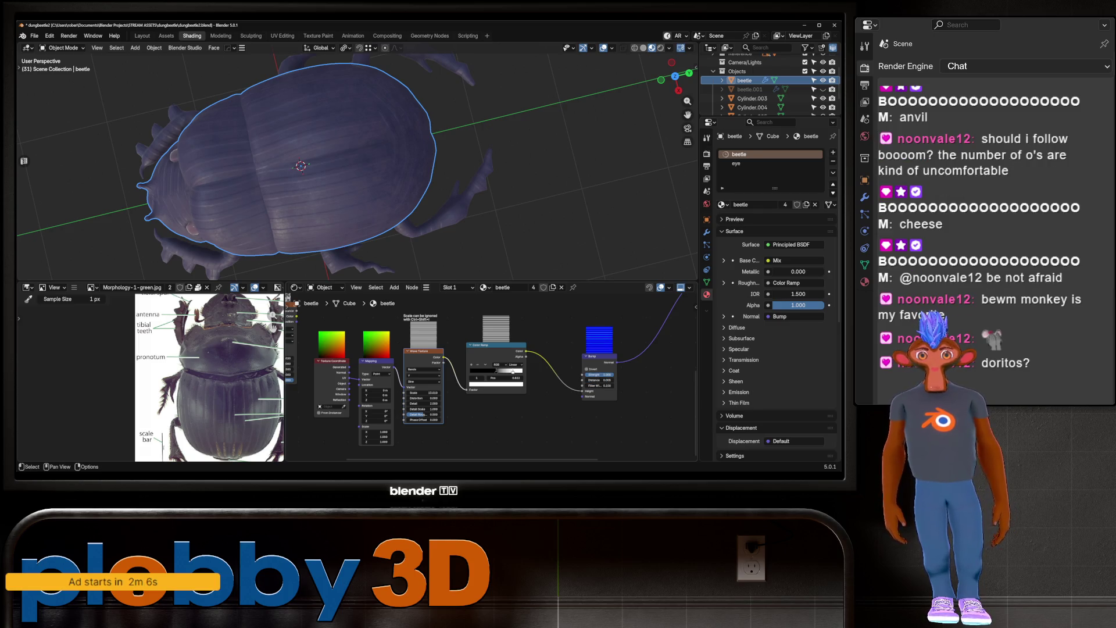
mouse_move(348, 203)
middle_mouse_down()
mouse_move(378, 140)
mouse_move(372, 113)
mouse_move(349, 134)
mouse_move(360, 145)
mouse_move(360, 93)
mouse_move(360, 152)
mouse_move(410, 148)
mouse_move(401, 127)
mouse_move(384, 157)
mouse_move(372, 134)
mouse_move(395, 145)
mouse_move(371, 180)
mouse_move(343, 122)
mouse_move(314, 105)
mouse_move(317, 151)
mouse_move(322, 110)
mouse_move(334, 163)
mouse_move(348, 145)
middle_mouse_up()
scroll(379, 175, "up", 5)
In Edit Mode, Select Linked with Delimit set to UVs to isolate the neck island
key("Tab")
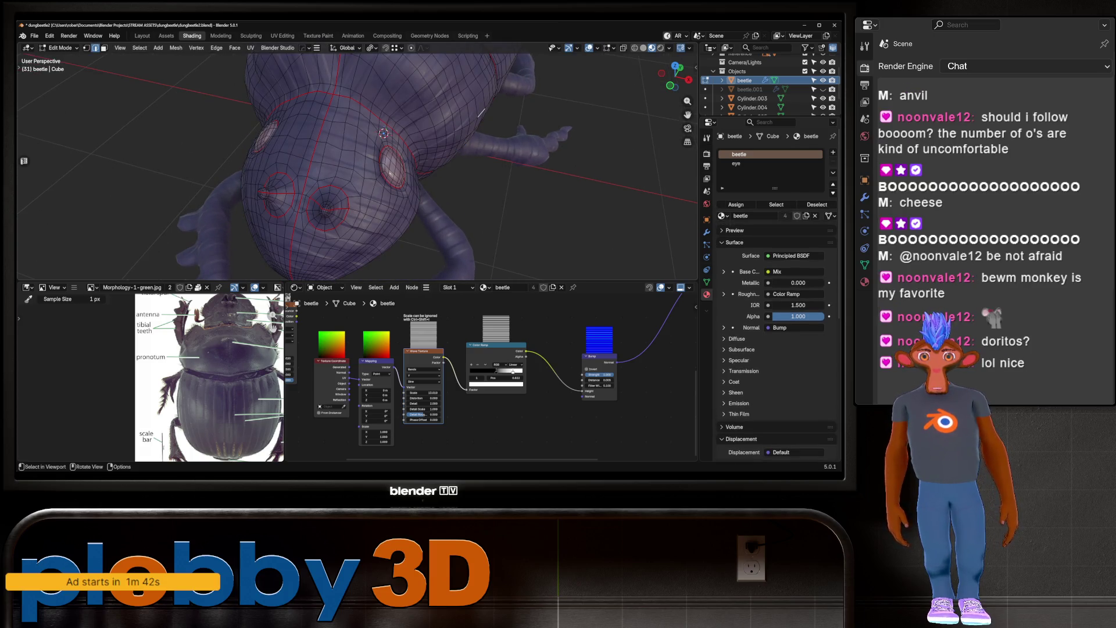
key("l")
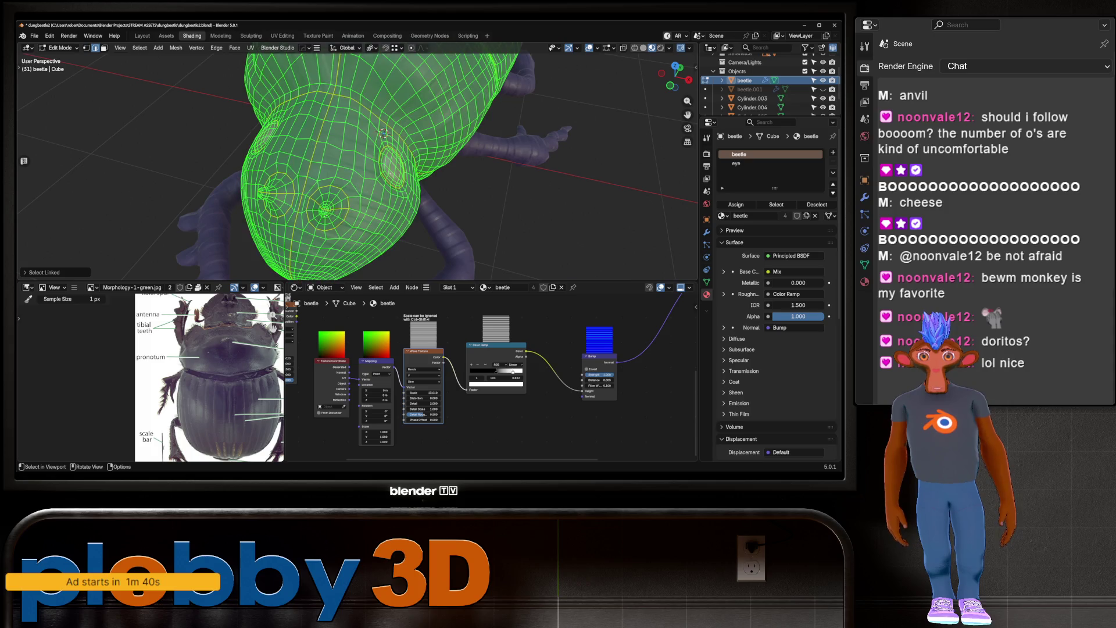
left_click(40, 272)
left_click(80, 269)
mouse_move(326, 175)
middle_mouse_down()
mouse_move(361, 139)
mouse_move(453, 143)
mouse_move(395, 209)
mouse_move(419, 207)
middle_mouse_up()
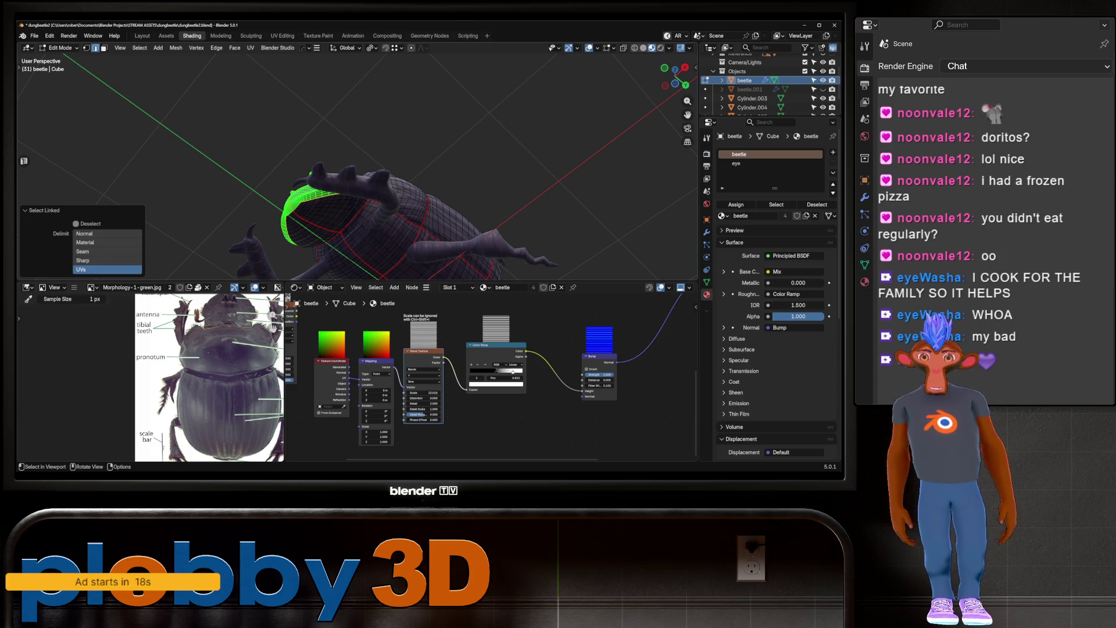
middle_click_drag(407, 145, 406, 261)
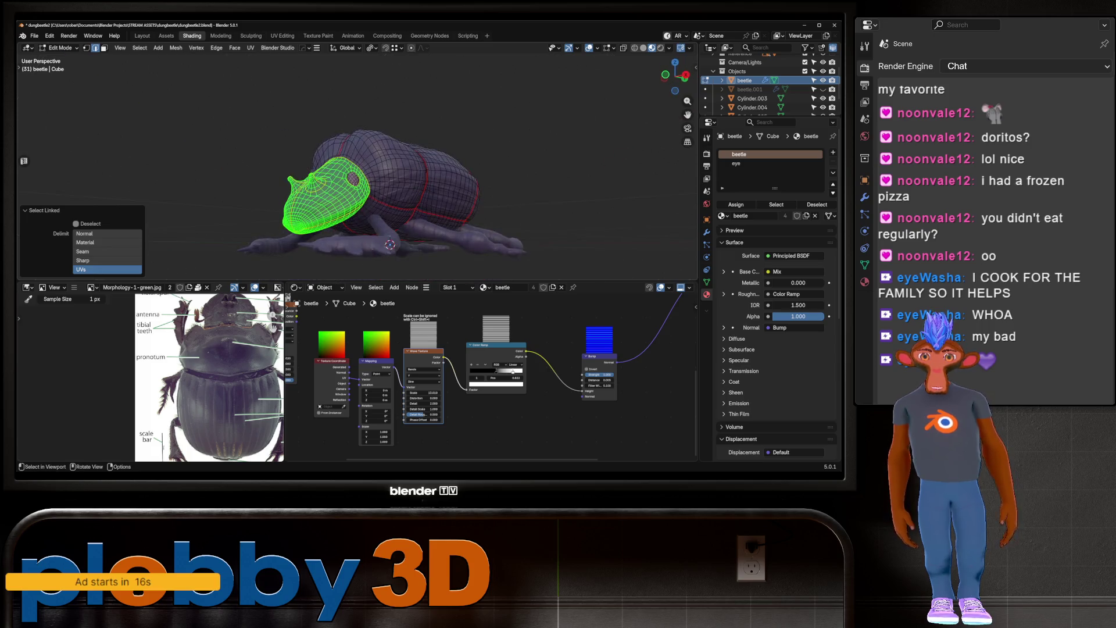
scroll(389, 174, "up", 5)
mouse_move(390, 174)
middle_mouse_down()
mouse_move(390, 139)
mouse_move(396, 163)
mouse_move(314, 163)
mouse_move(500, 162)
mouse_move(390, 174)
middle_mouse_up()
scroll(349, 163, "up", 3)
scroll(348, 163, "down", 3)
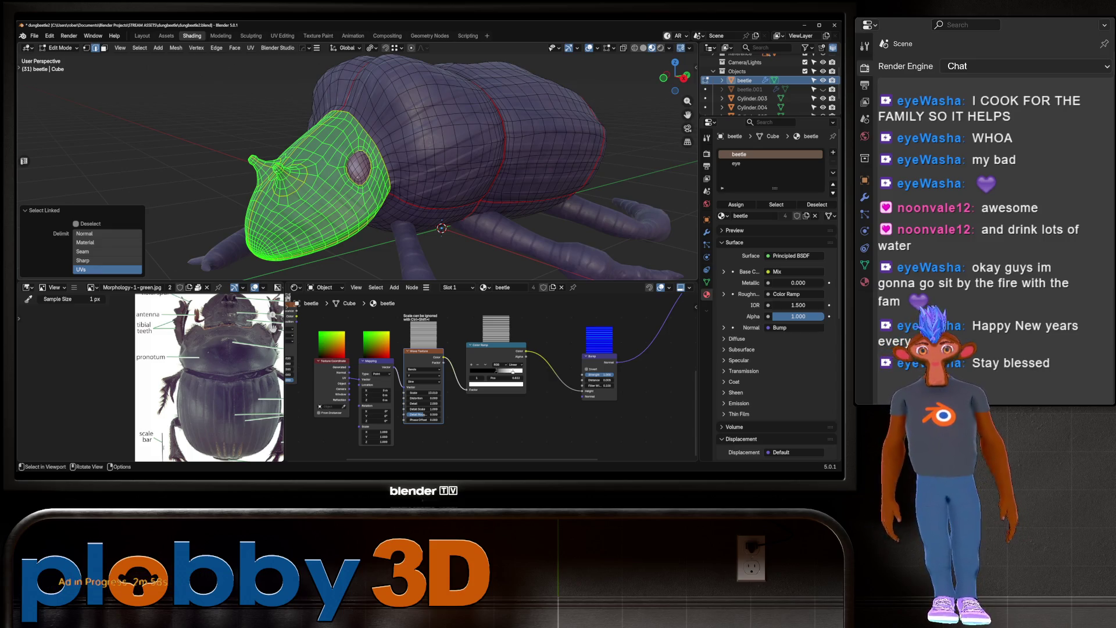
mouse_move(442, 175)
middle_mouse_down()
mouse_move(407, 186)
mouse_move(401, 221)
mouse_move(366, 177)
mouse_move(302, 174)
middle_mouse_up()
left_click(141, 35)
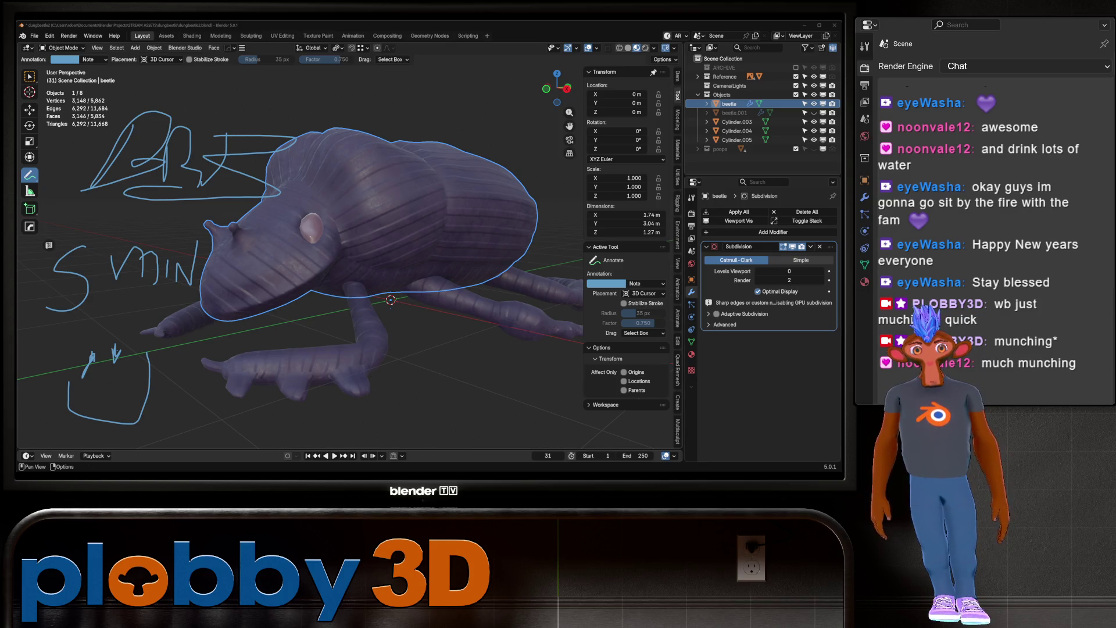
mouse_move(349, 233)
middle_mouse_down()
mouse_move(331, 354)
mouse_move(296, 288)
mouse_move(285, 348)
mouse_move(256, 284)
mouse_move(279, 271)
middle_mouse_up()
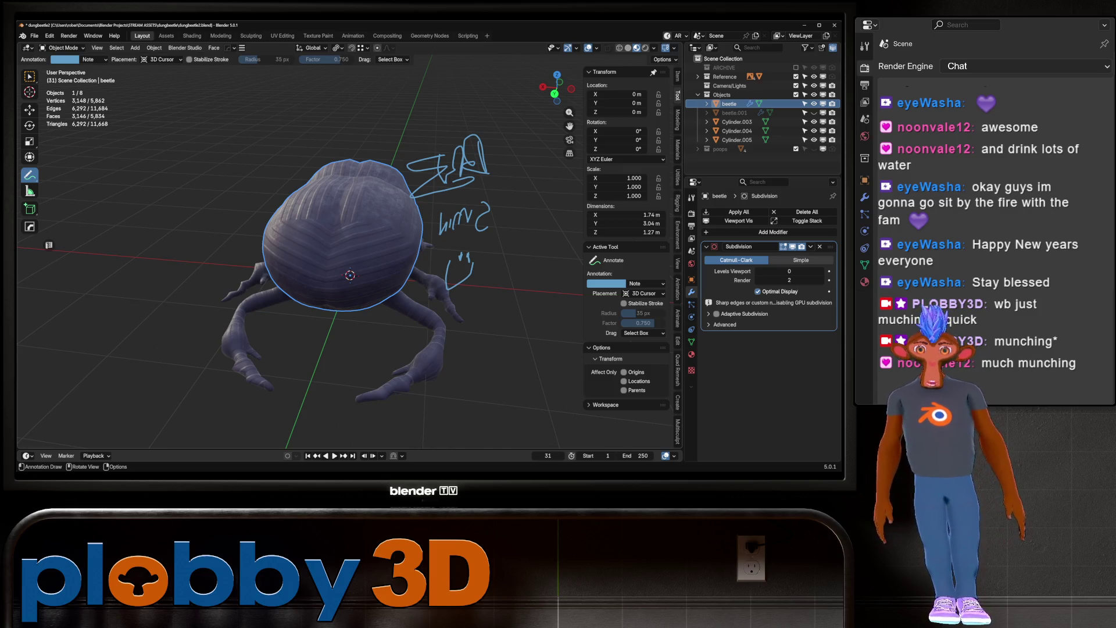
Switch back to Select Box and undo the smiley and recent annotation strokes
mouse_move(349, 262)
middle_mouse_down()
mouse_move(406, 250)
mouse_move(372, 244)
mouse_move(396, 226)
mouse_move(360, 232)
middle_mouse_up()
key("w")
key("ctrl+z")
key("ctrl+z")
key("ctrl+z")
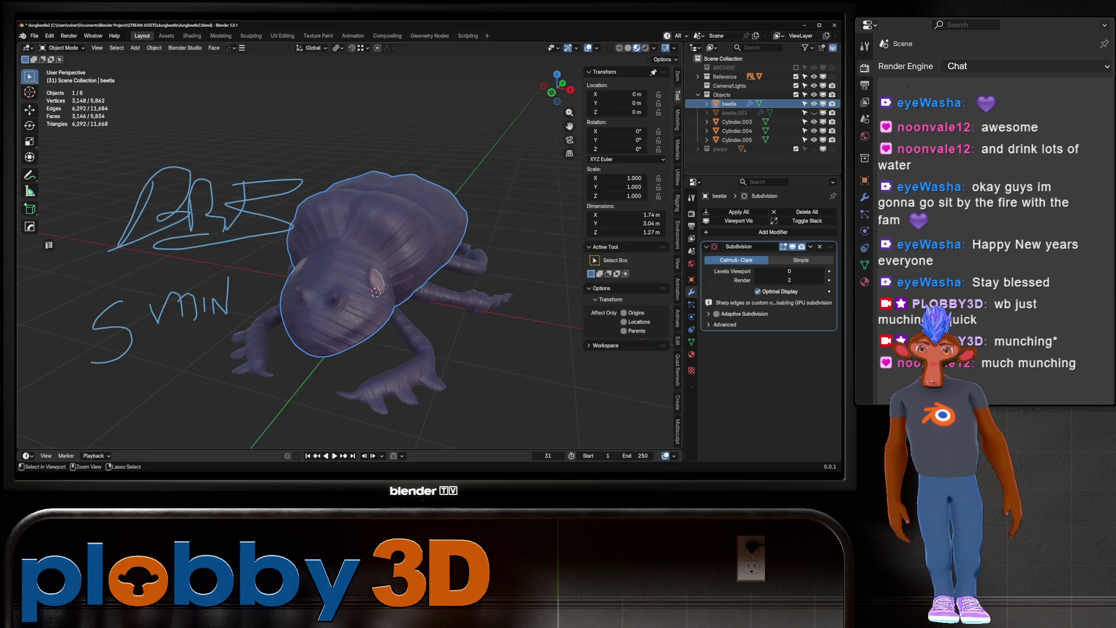
key("ctrl+z")
key("ctrl+z")
key("ctrl+z")
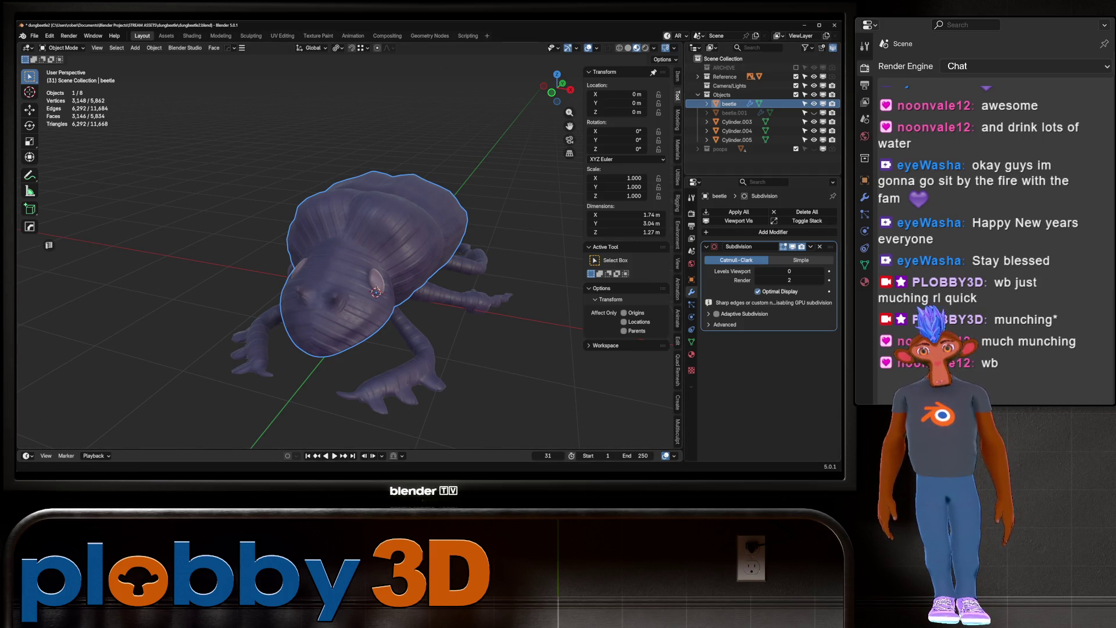
mouse_move(348, 262)
middle_mouse_down()
mouse_move(406, 221)
mouse_move(384, 296)
mouse_move(384, 349)
mouse_move(384, 279)
mouse_move(419, 267)
mouse_move(372, 291)
mouse_move(349, 244)
mouse_move(372, 291)
middle_mouse_up()
key("Tab")
key("Tab")
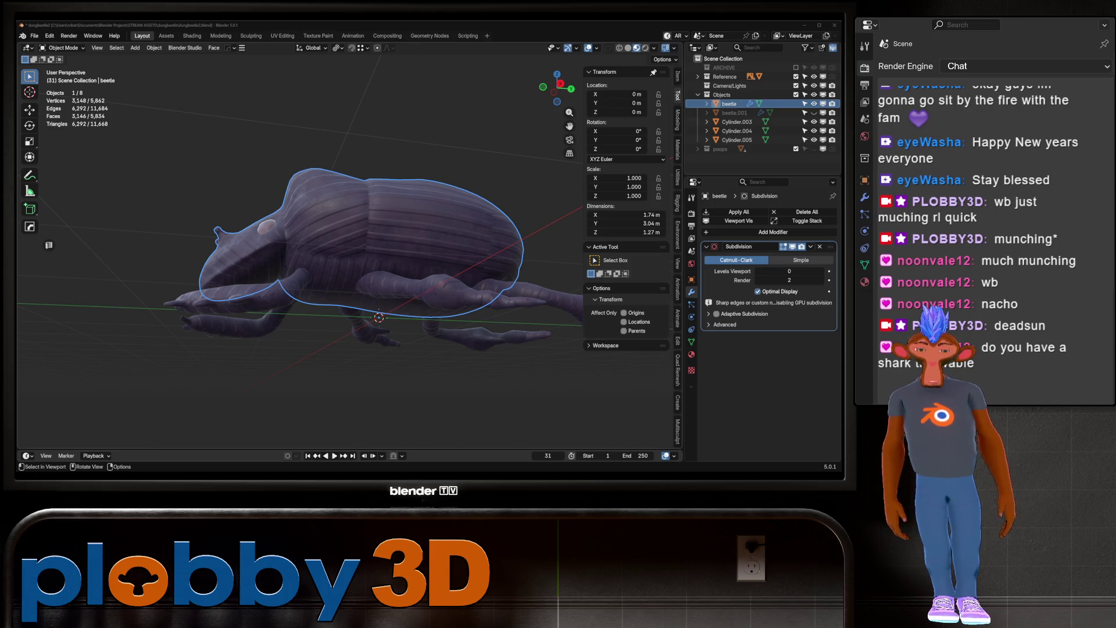
middle_click_drag(407, 261, 372, 302)
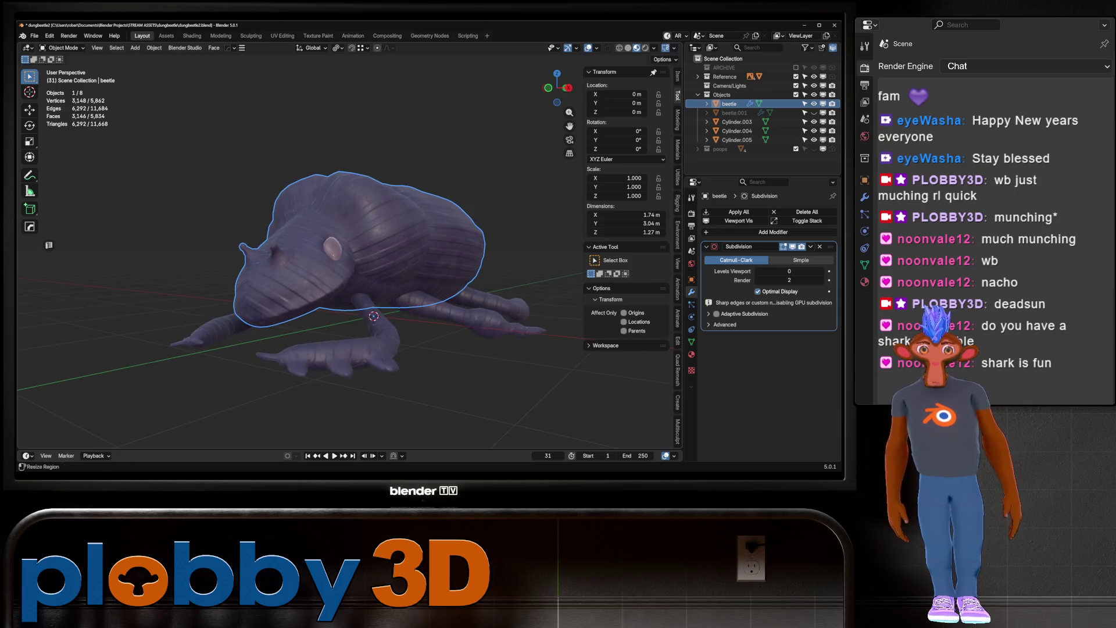
key("alt+Tab")
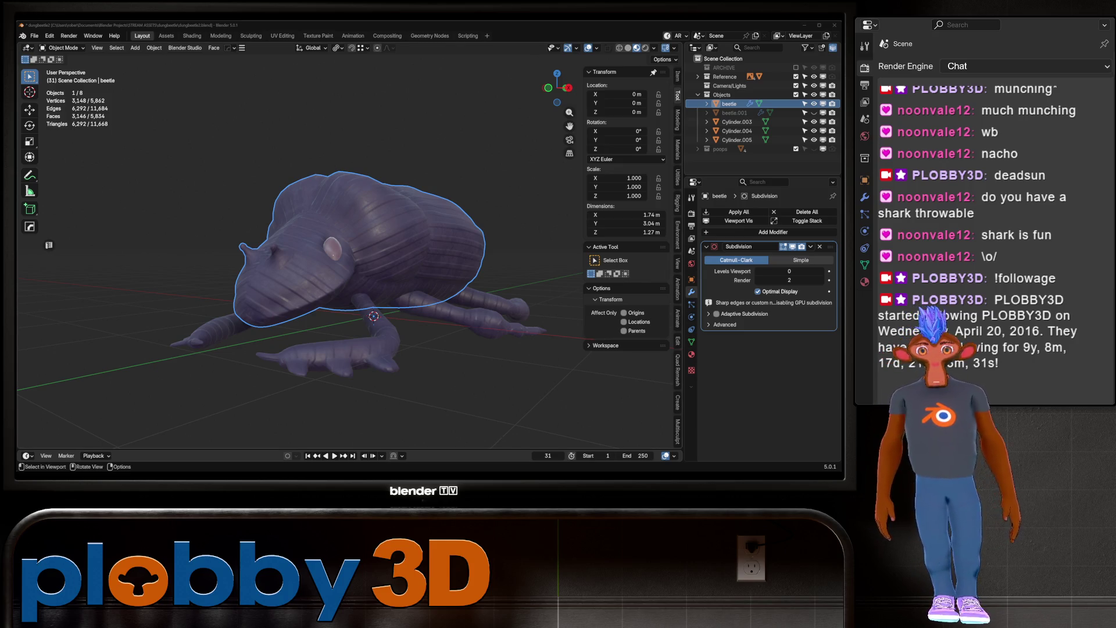
mouse_move(348, 261)
middle_mouse_down()
mouse_move(563, 232)
mouse_move(366, 238)
mouse_move(383, 215)
mouse_move(383, 186)
middle_mouse_up()
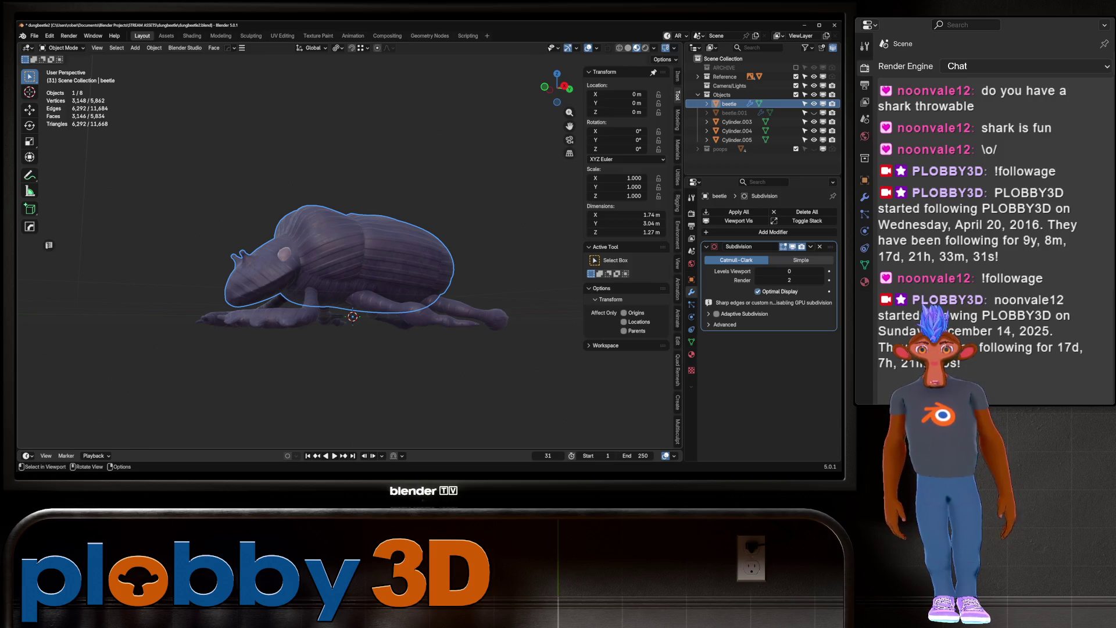
Orbit to a front-left view of the beetle and switch to the Texture Paint workspace
mouse_move(348, 261)
middle_mouse_down()
mouse_move(349, 221)
mouse_move(378, 244)
mouse_move(361, 215)
mouse_move(372, 256)
mouse_move(325, 256)
mouse_move(302, 233)
middle_mouse_up()
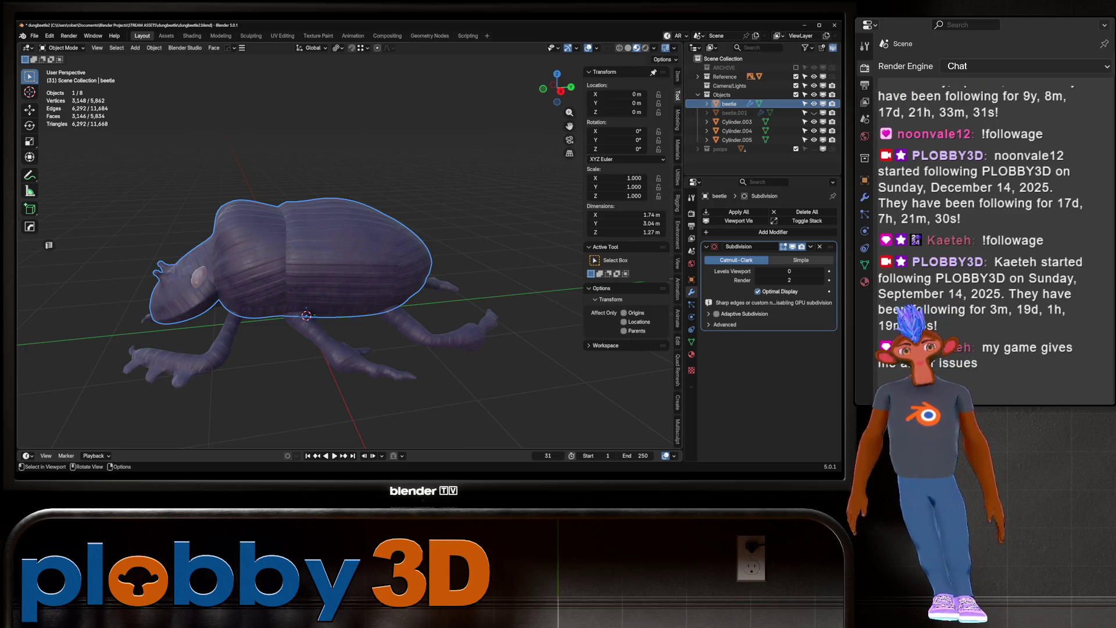
mouse_move(349, 261)
middle_mouse_down()
mouse_move(453, 291)
mouse_move(355, 267)
mouse_move(349, 240)
mouse_move(436, 219)
middle_mouse_up()
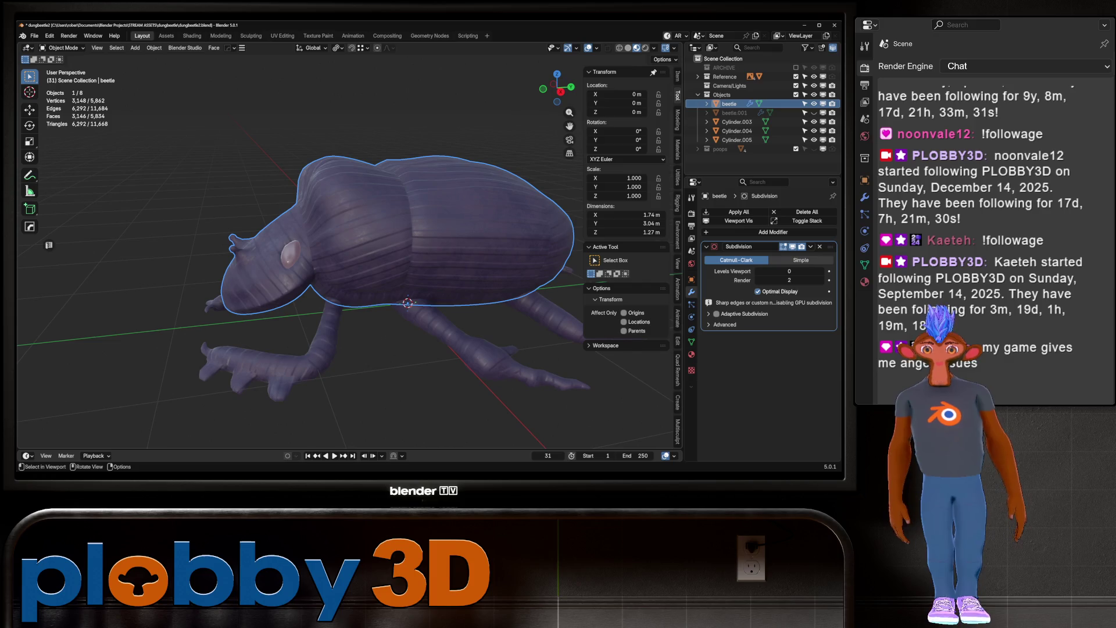
middle_click_drag(349, 261, 442, 268)
mouse_move(372, 262)
middle_mouse_down("shift")
mouse_move(355, 227)
mouse_move(348, 256)
mouse_move(279, 243)
mouse_move(465, 257)
mouse_move(366, 279)
mouse_move(337, 317)
mouse_move(329, 250)
mouse_move(326, 285)
mouse_move(262, 264)
mouse_move(256, 273)
mouse_move(314, 308)
mouse_move(296, 273)
middle_mouse_up("shift")
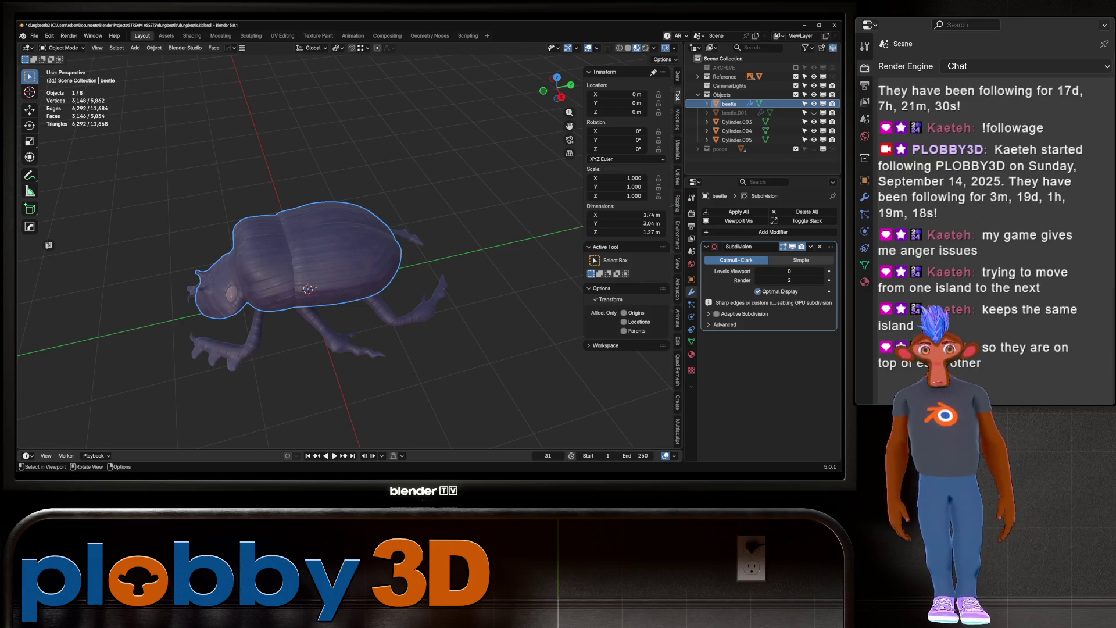
left_click(318, 35)
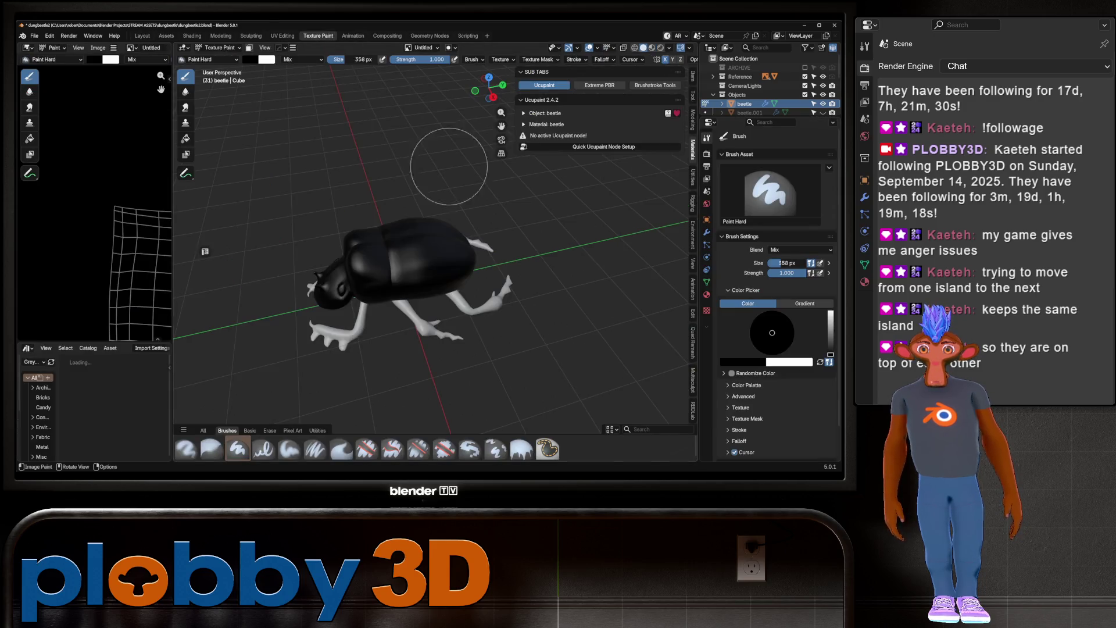
Isolate the beetle in Local View, enter Edit Mode, and select the linked body mesh with L
mouse_move(378, 233)
middle_mouse_down()
mouse_move(415, 297)
mouse_move(373, 267)
middle_mouse_up()
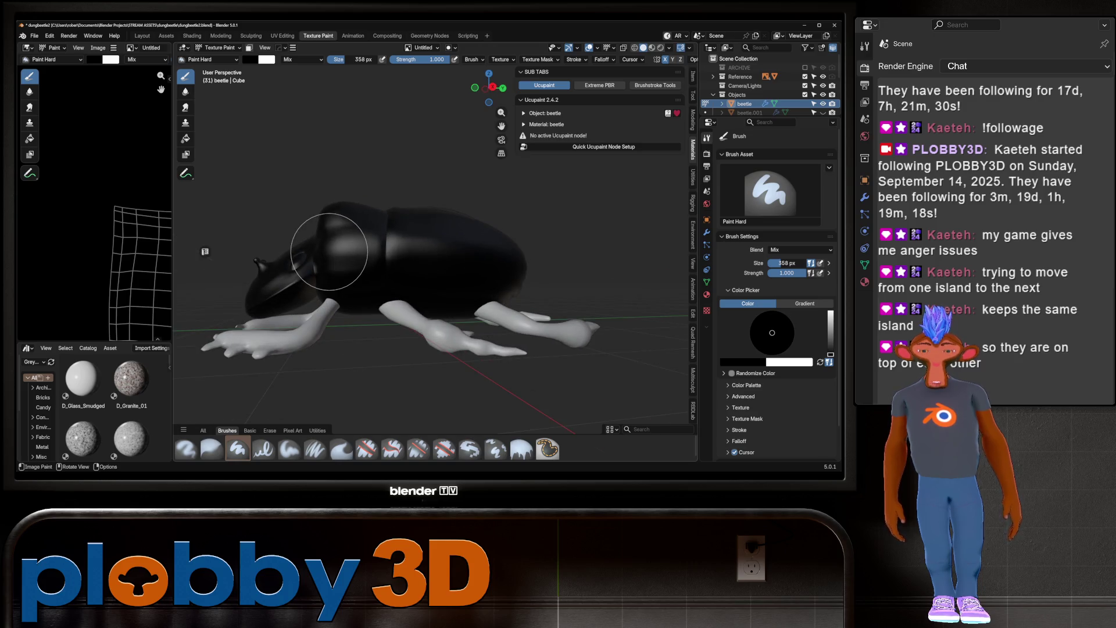
key("KP_Divide")
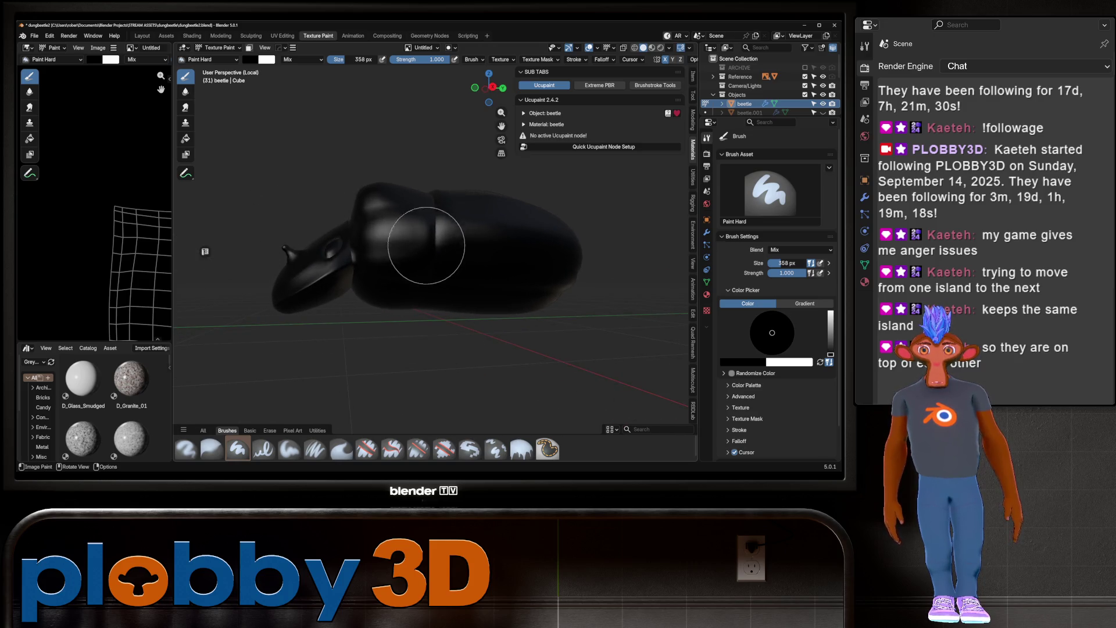
key("Tab")
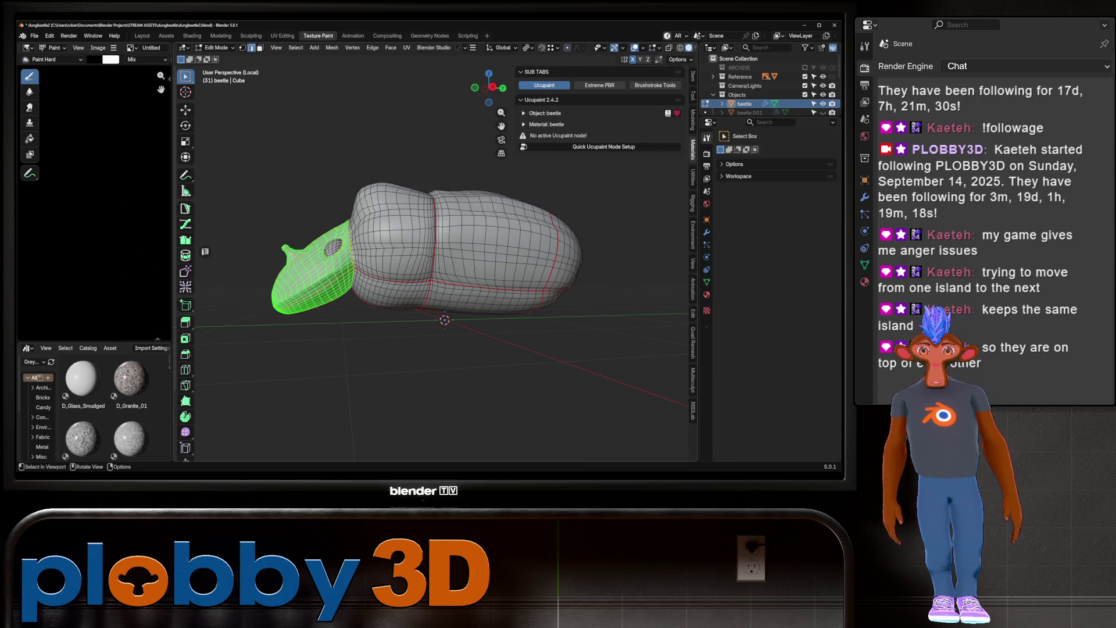
mouse_move(407, 290)
middle_mouse_down()
mouse_move(416, 279)
mouse_move(401, 250)
mouse_move(427, 268)
mouse_move(431, 302)
mouse_move(442, 291)
mouse_move(433, 259)
mouse_move(430, 273)
middle_mouse_up()
mouse_move(436, 261)
middle_mouse_down()
mouse_move(395, 247)
mouse_move(425, 273)
mouse_move(444, 359)
mouse_move(325, 315)
middle_mouse_up()
scroll(395, 247, "up", 4)
key("l")
Check the selected body from the side, then switch to the Warudo editor's node graph
scroll(436, 262, "down", 3)
scroll(424, 273, "up", 4)
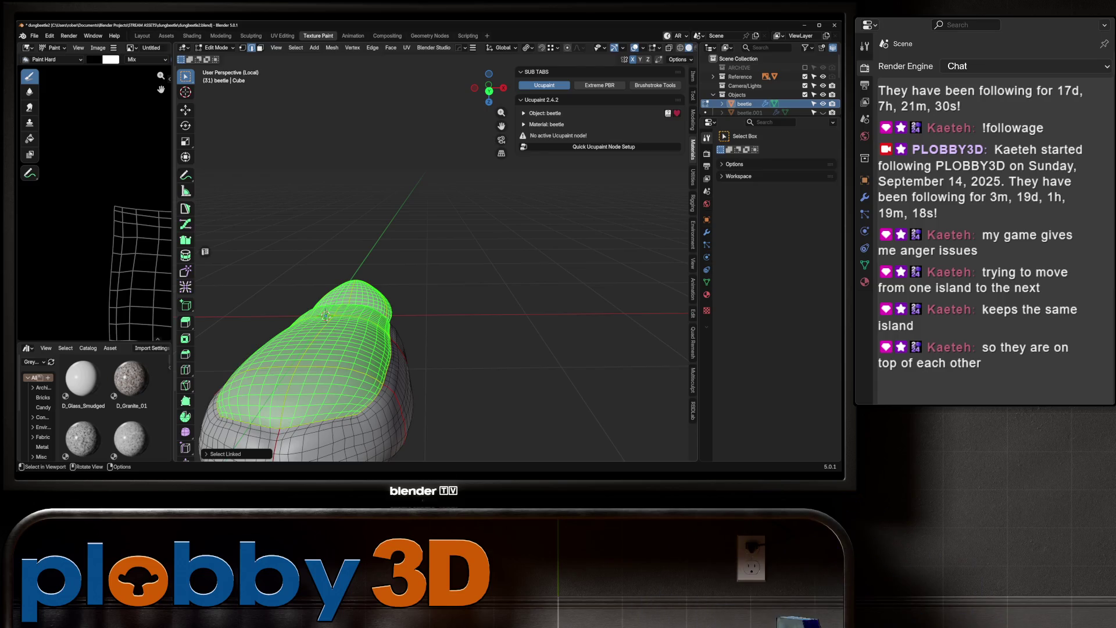
scroll(444, 265, "down", 3)
middle_click_drag(445, 265, 401, 256)
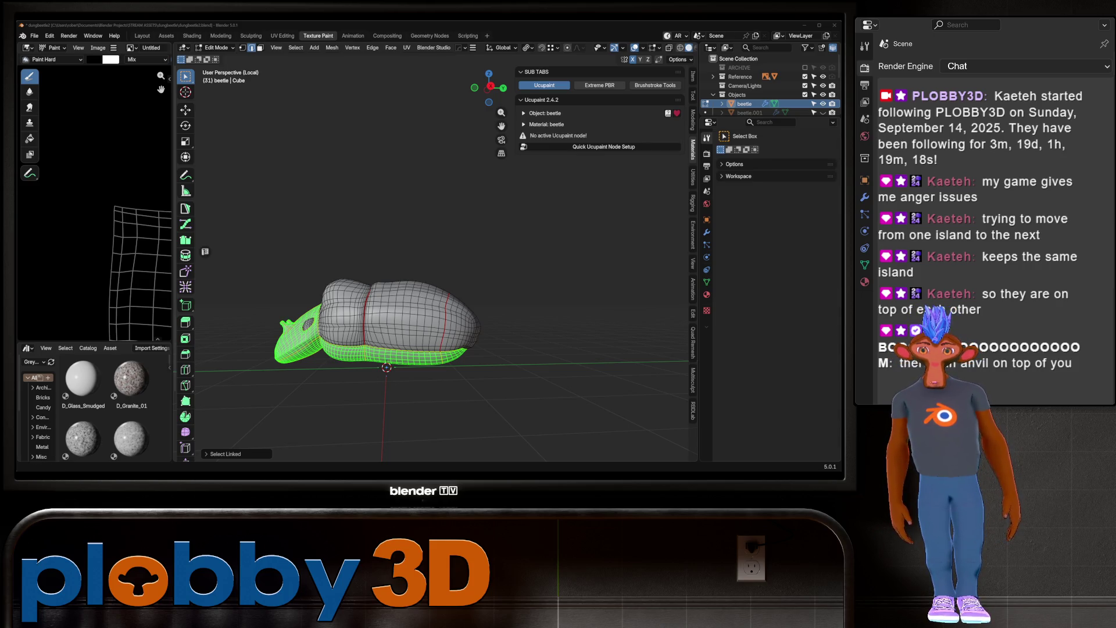
key("alt+Tab")
left_click_drag(406, 116, 674, 305)
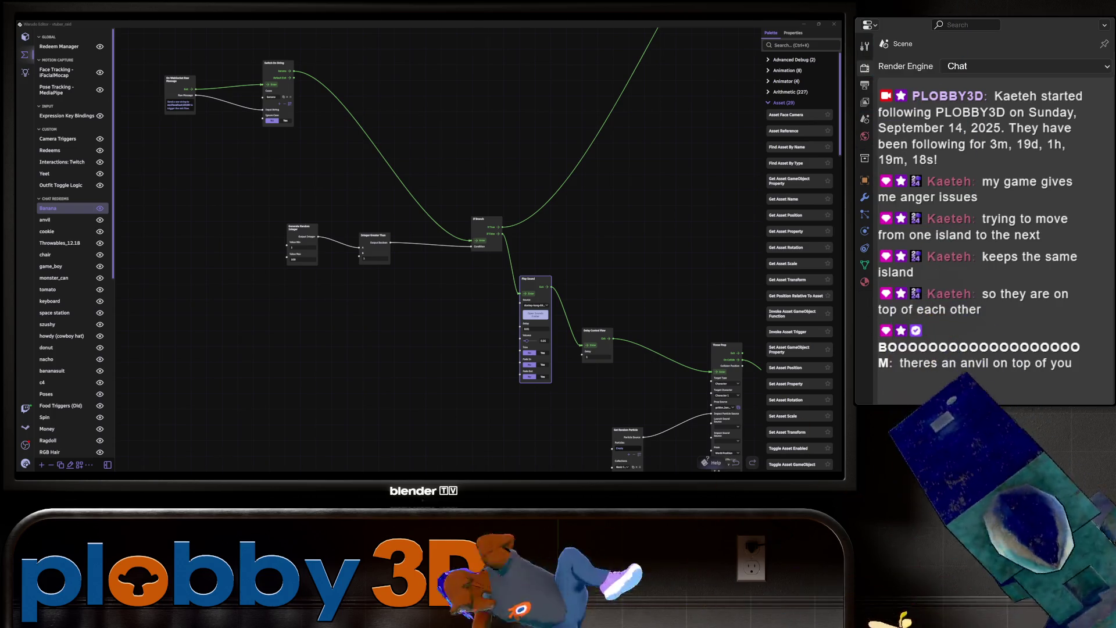
Pan and zoom around the Warudo chat-redeem node graph, then return to the beetle in Blender
left_click_drag(523, 233, 455, 247)
scroll(264, 221, "down", 3)
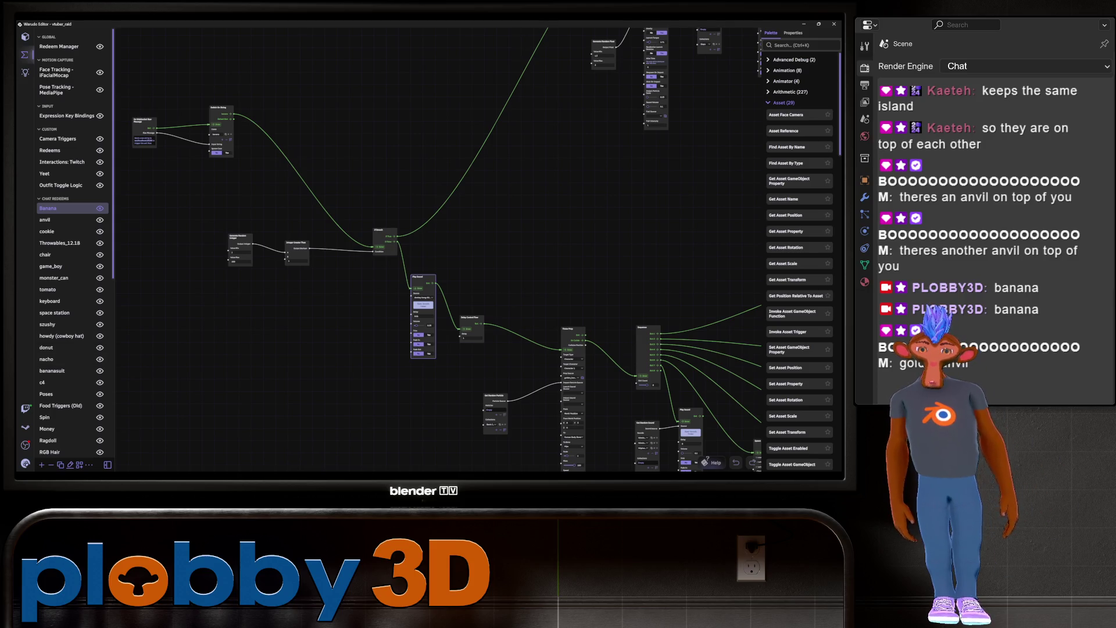
scroll(284, 317, "down", 3)
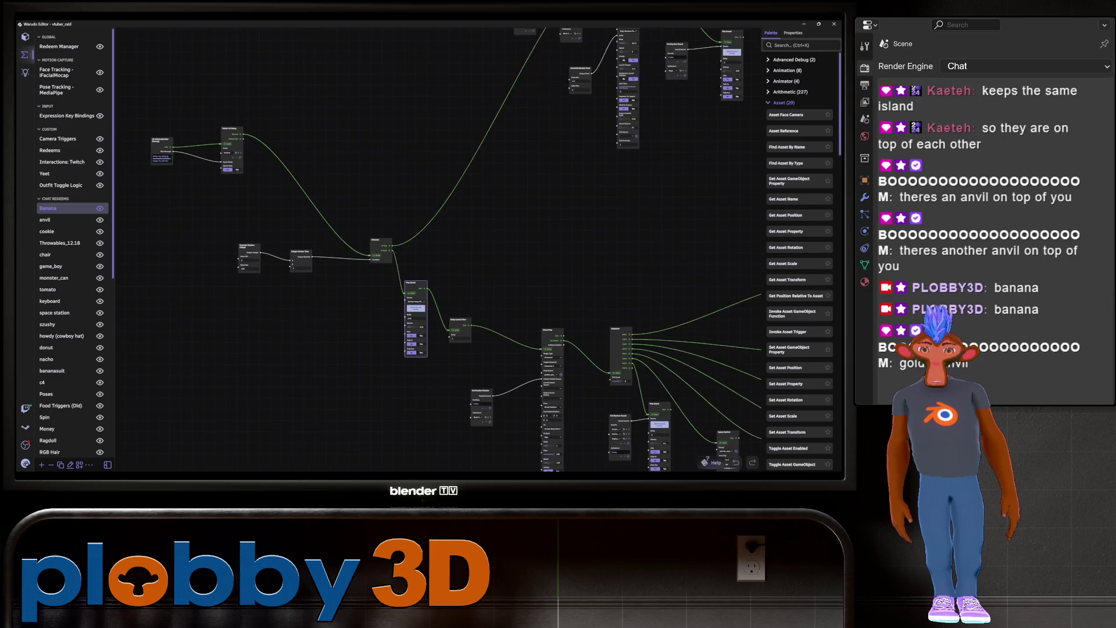
scroll(436, 250, "down", 2)
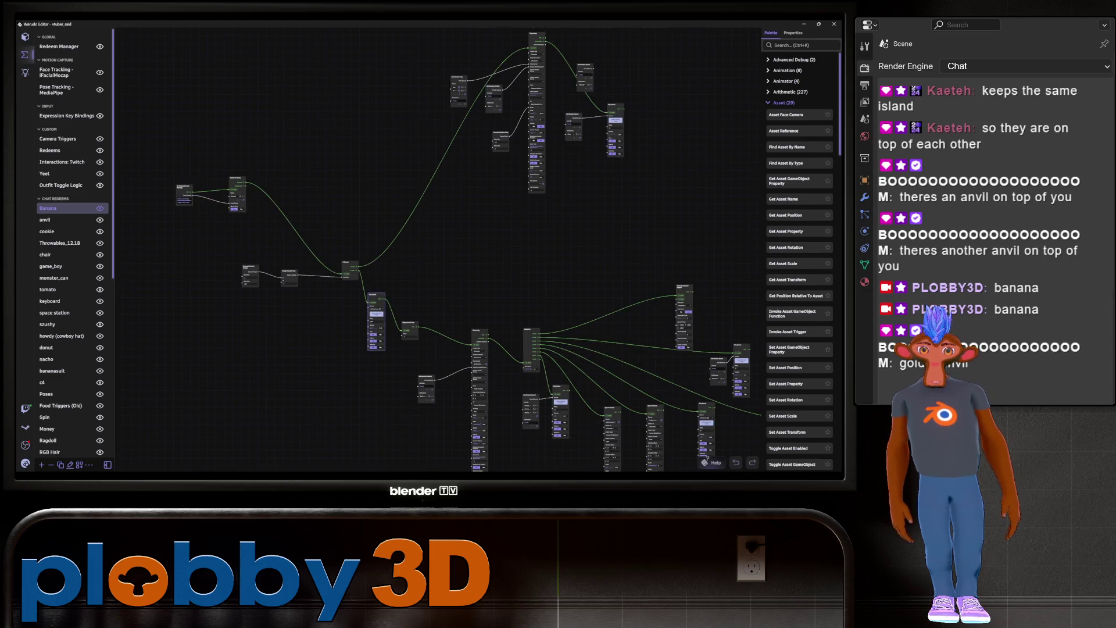
scroll(133, 354, "up", 2)
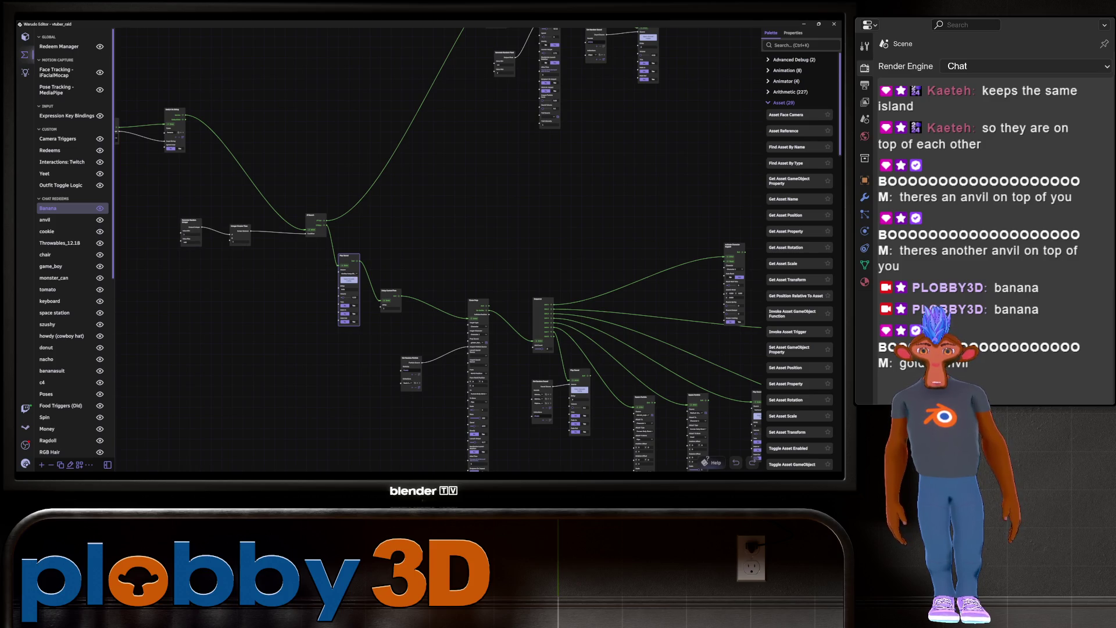
scroll(435, 250, "up", 1)
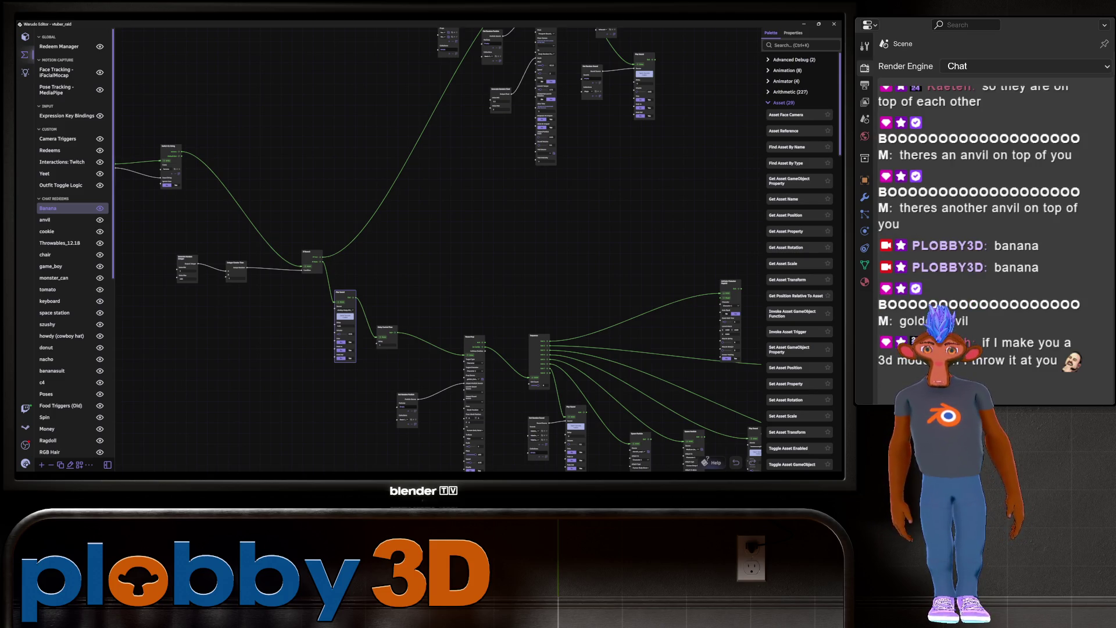
mouse_move(442, 250)
left_mouse_down()
mouse_move(335, 214)
mouse_move(509, 160)
left_mouse_up()
scroll(372, 261, "down", 5)
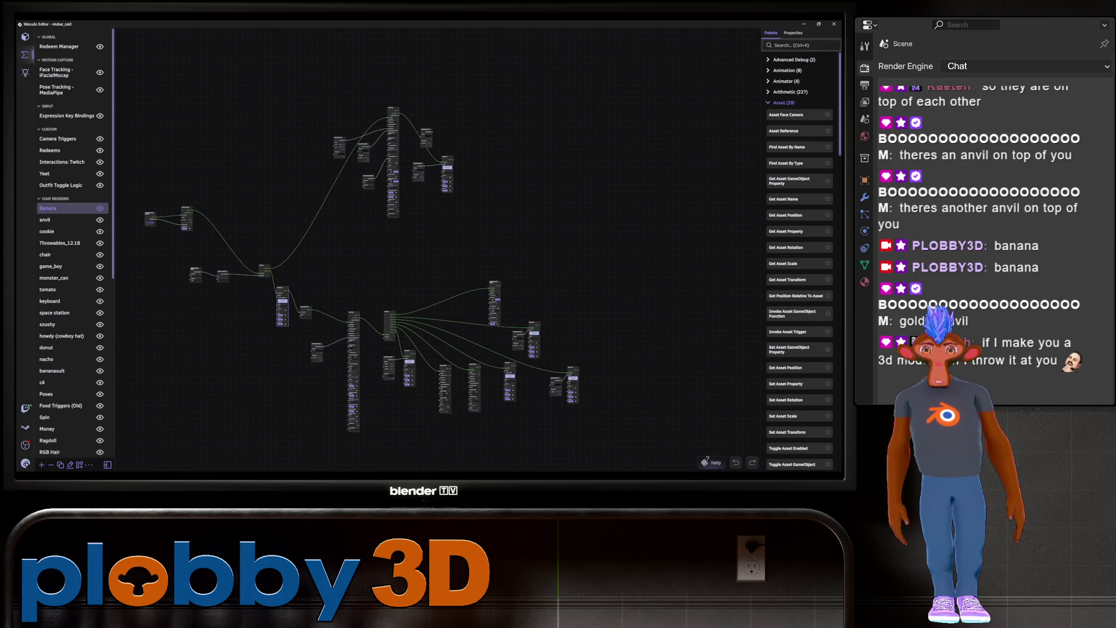
key("alt+Tab")
middle_click_drag(406, 291, 308, 282)
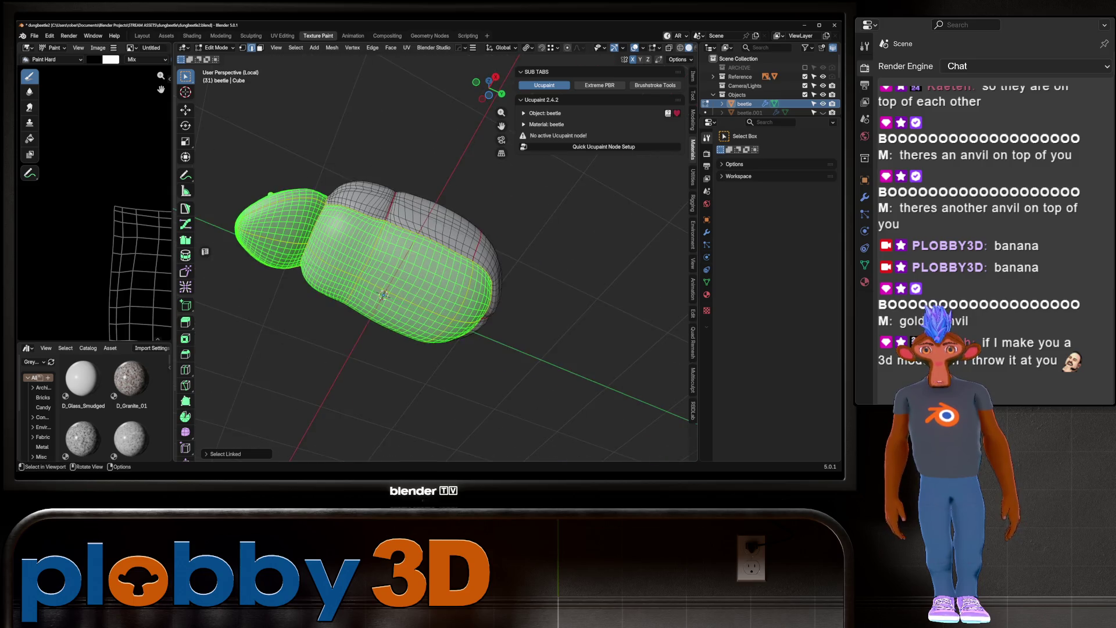
Zoom the UV editor out until all head and body islands show, then re-enter Texture Paint
scroll(372, 273, "up", 2)
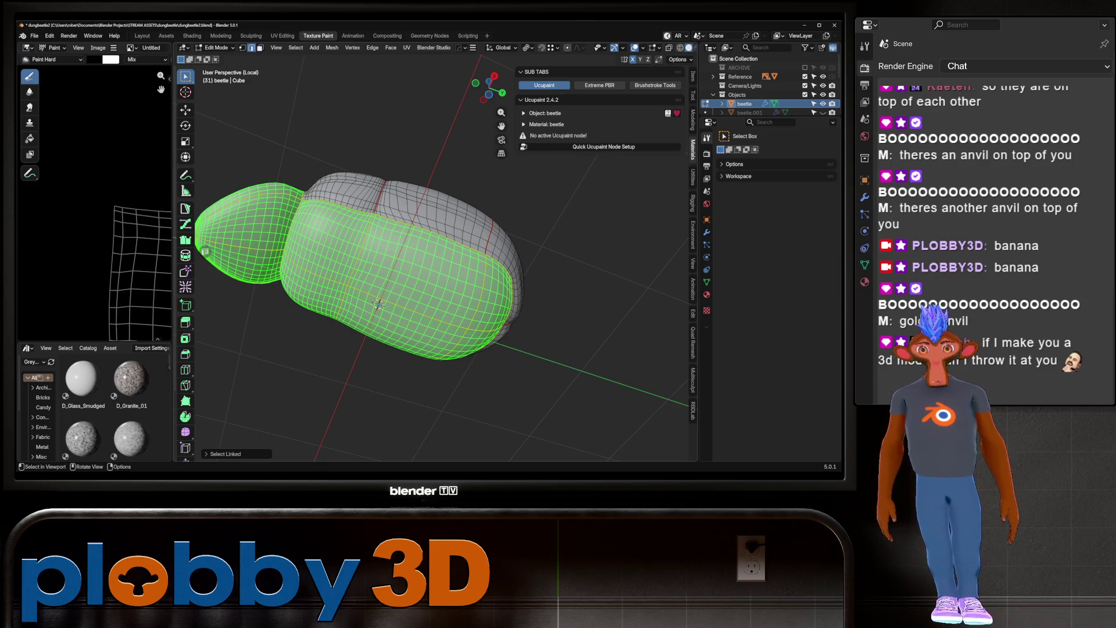
scroll(35, 169, "down", 3)
scroll(110, 181, "down", 2)
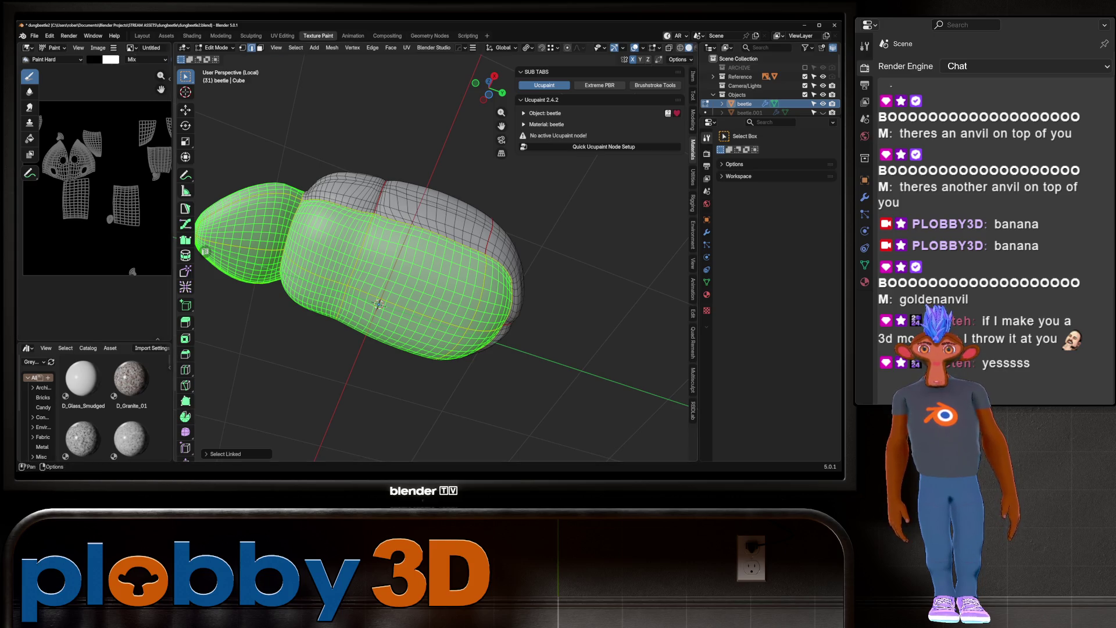
key("Tab")
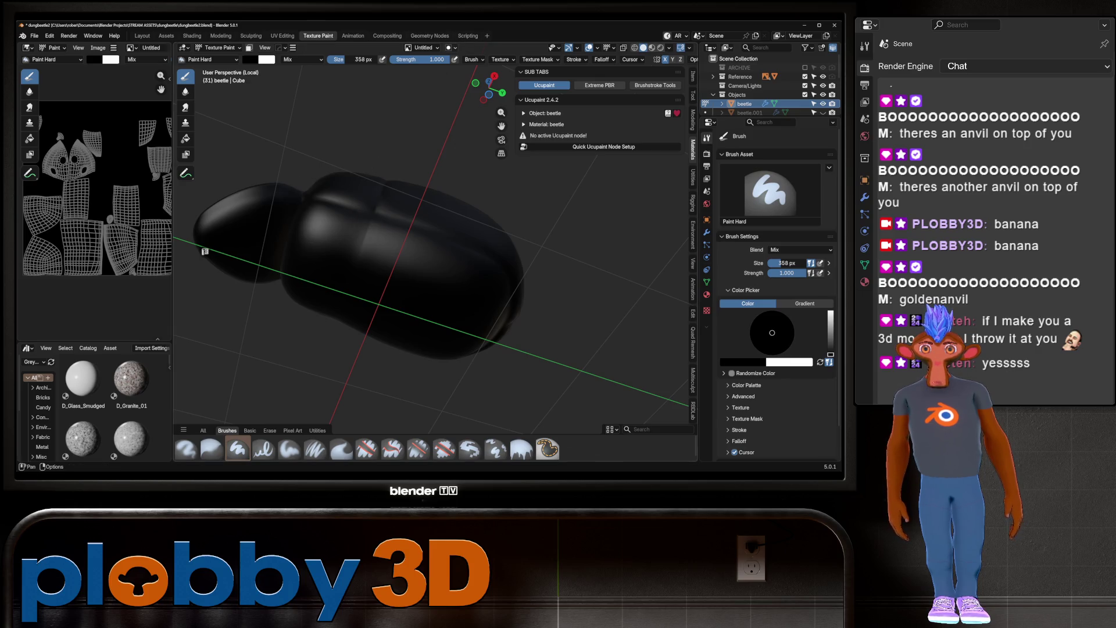
Create a new brush texture and assign an existing texture as the brush mask
left_click(450, 47)
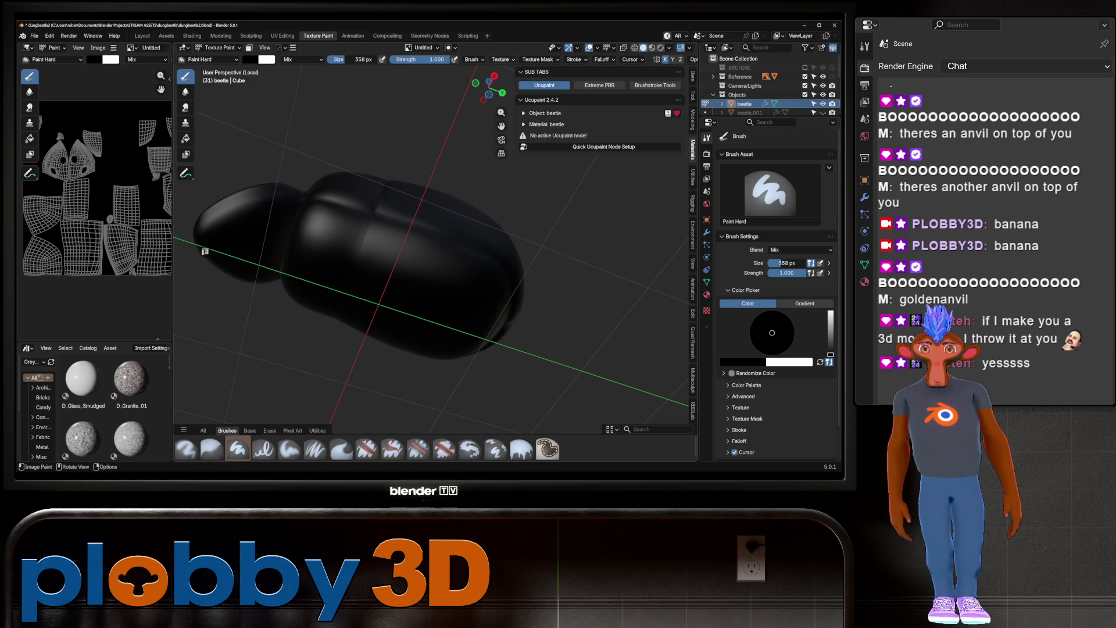
left_click(537, 60)
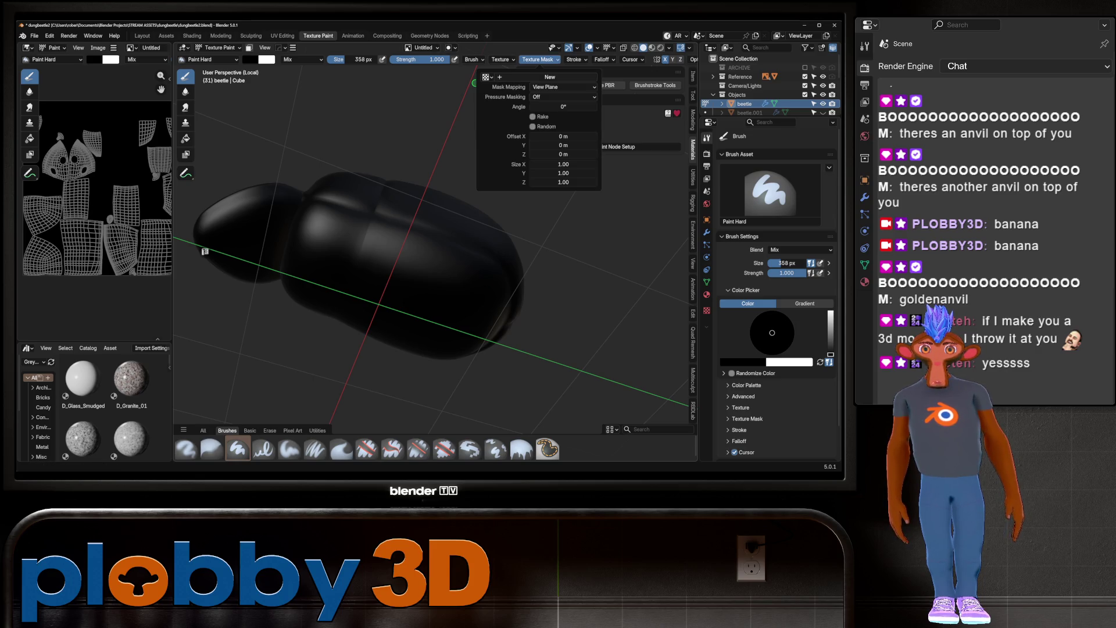
left_click(500, 59)
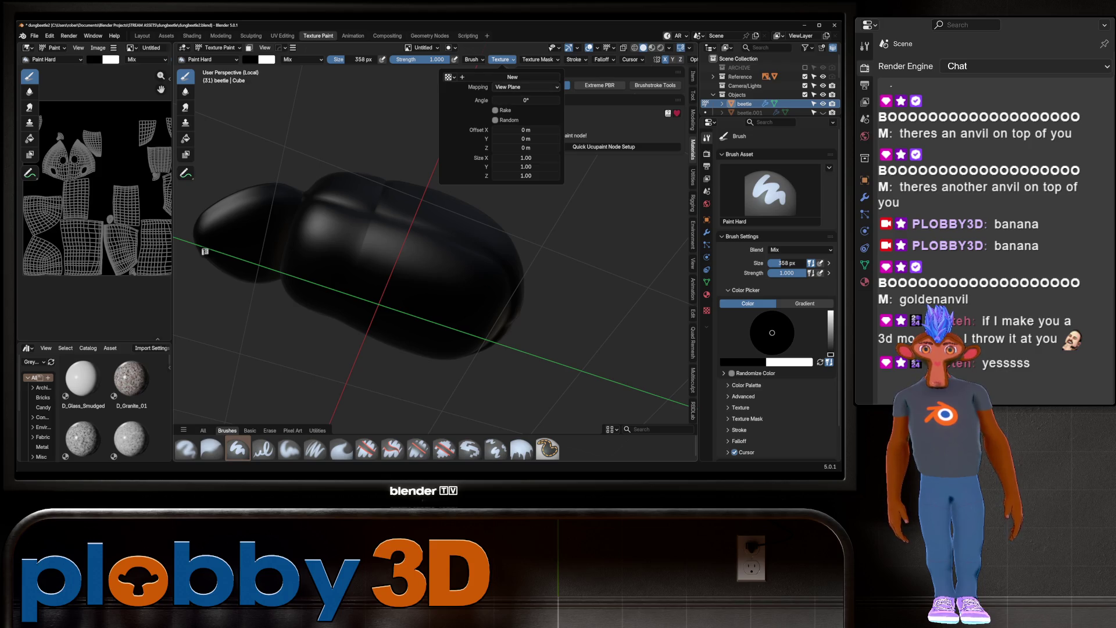
left_click(512, 77)
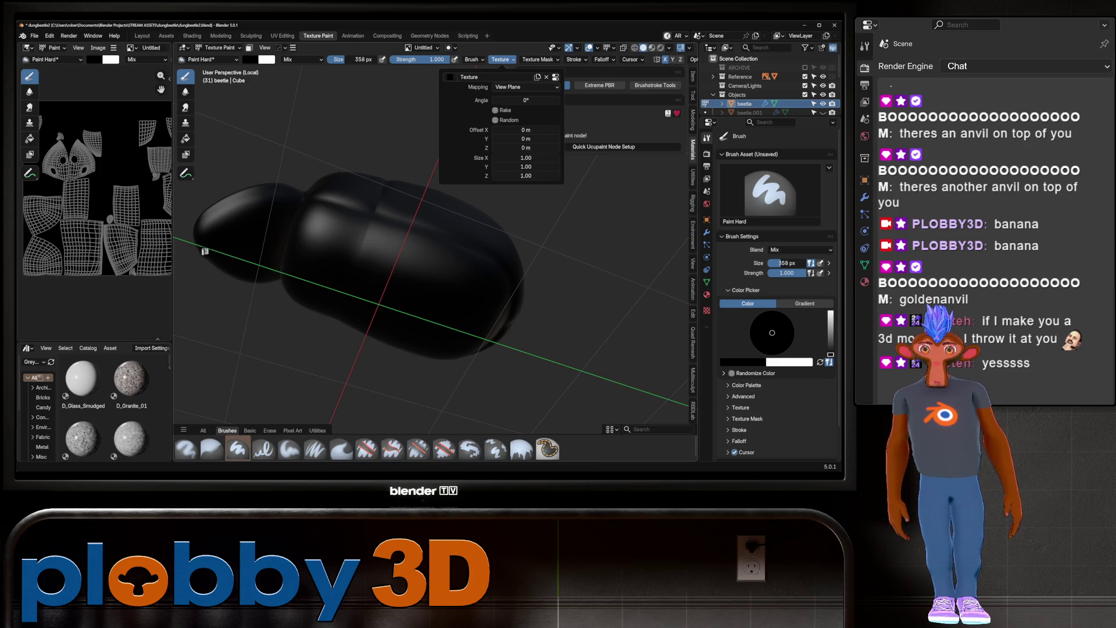
key("Tab")
key("Tab")
left_click(538, 59)
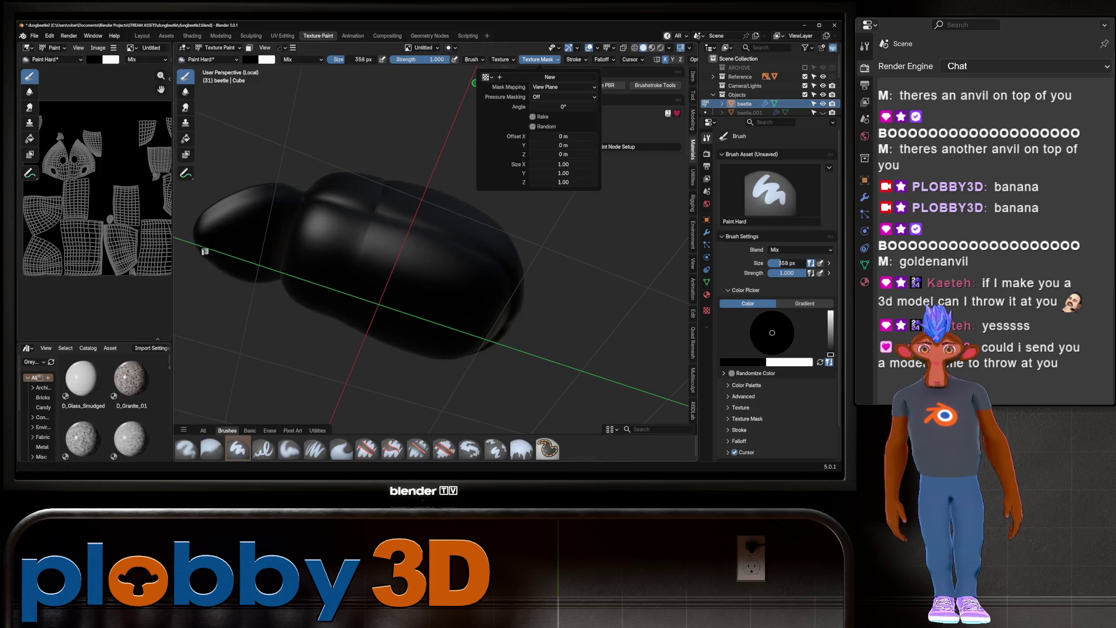
left_click(485, 77)
key("Return")
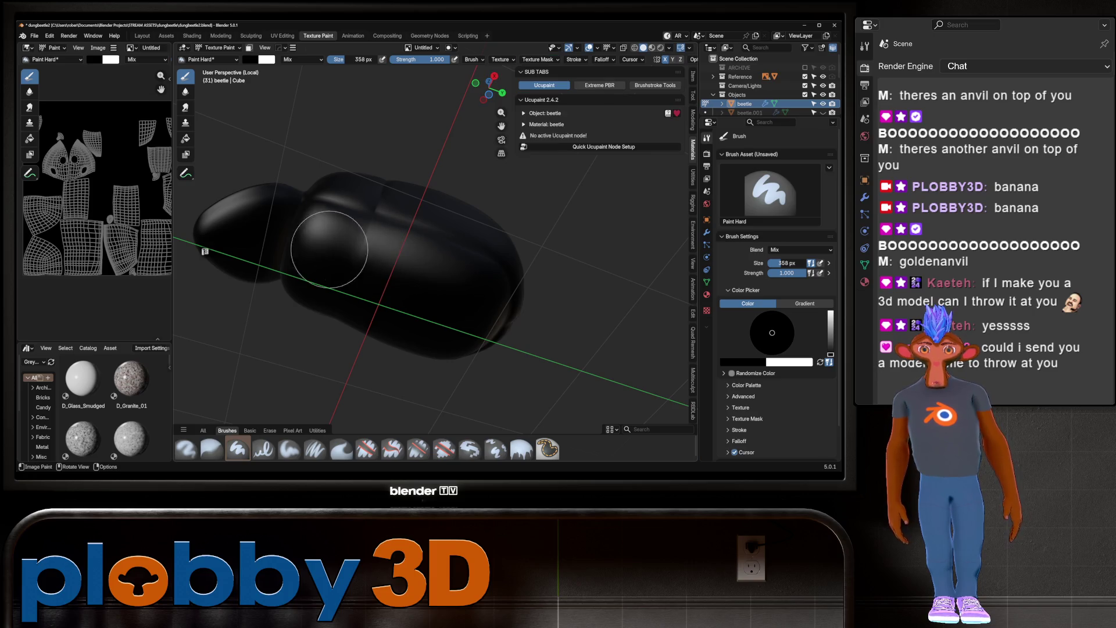
Toggle Edit Mode and back, then switch to the Fill brush with Mix blend, strength 1.000, white colour
key("Tab")
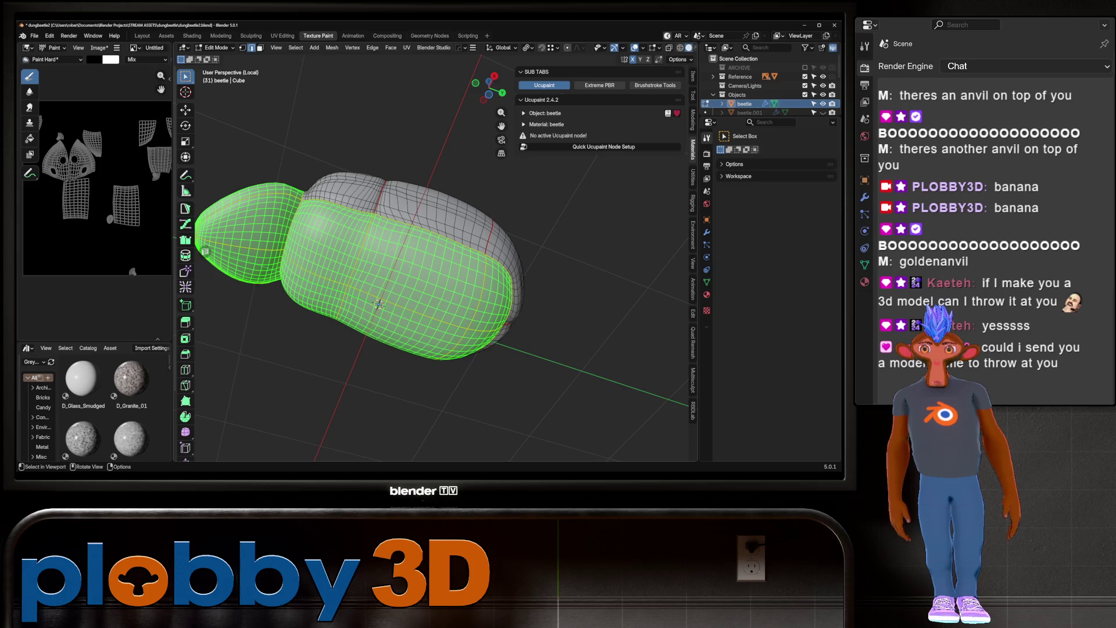
key("Tab")
key("Tab")
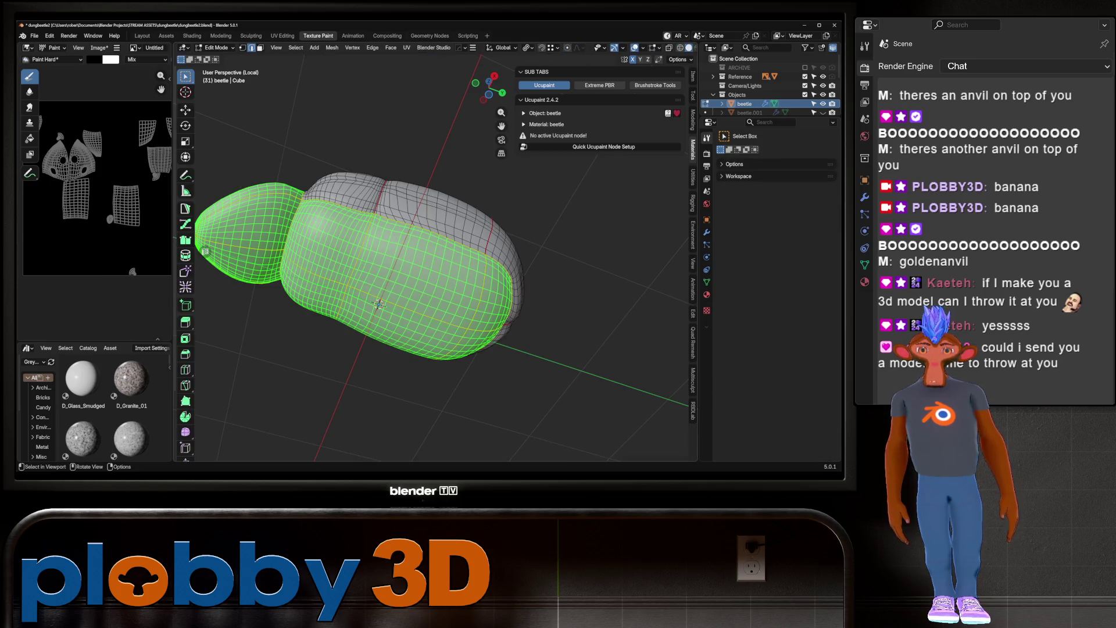
key("Tab")
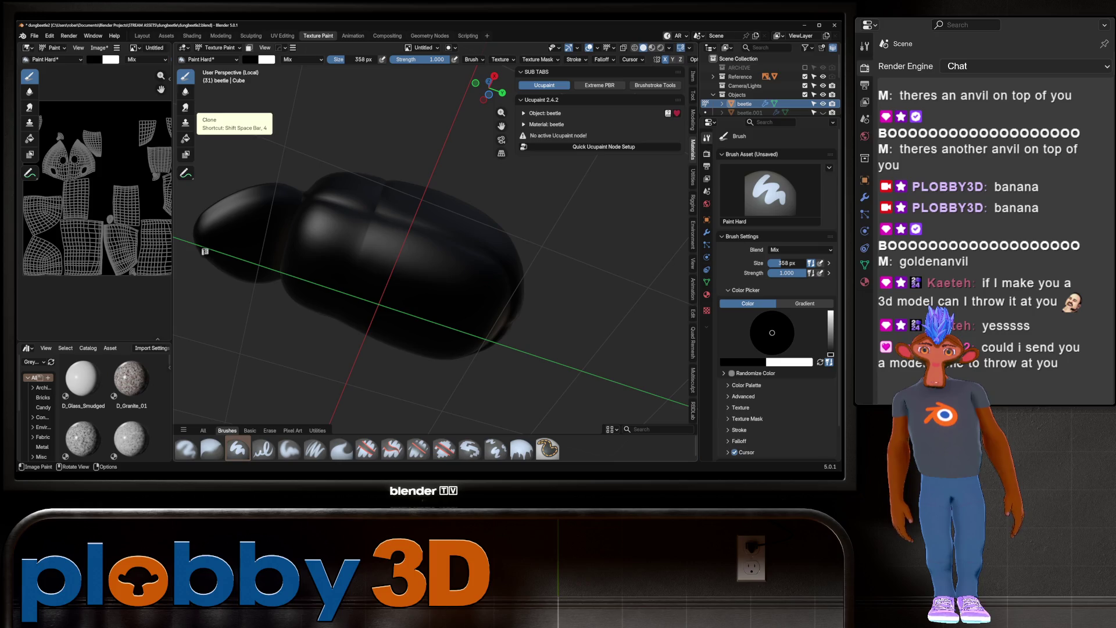
left_click(185, 138)
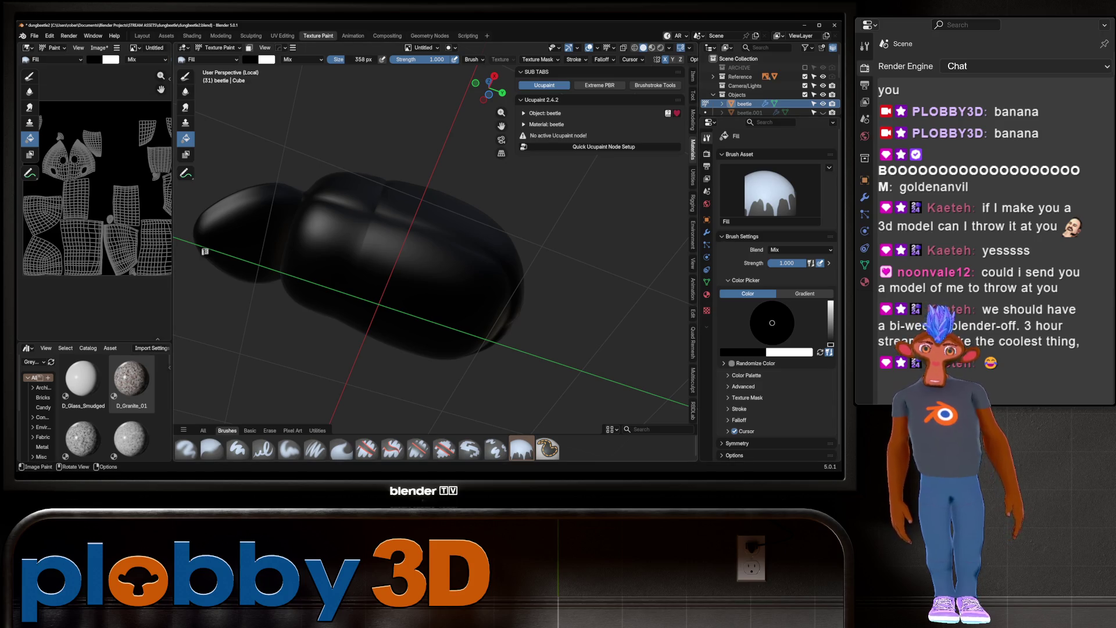
right_click(403, 273)
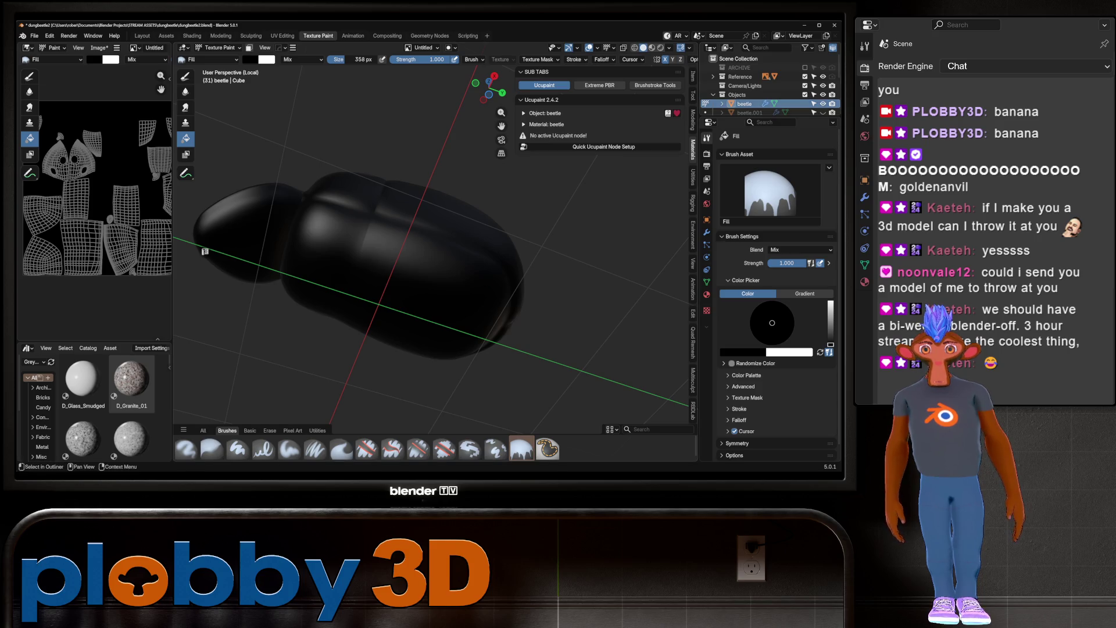
Inspect the brush's texture mask mapping and stroke settings without changing them
left_click(538, 60)
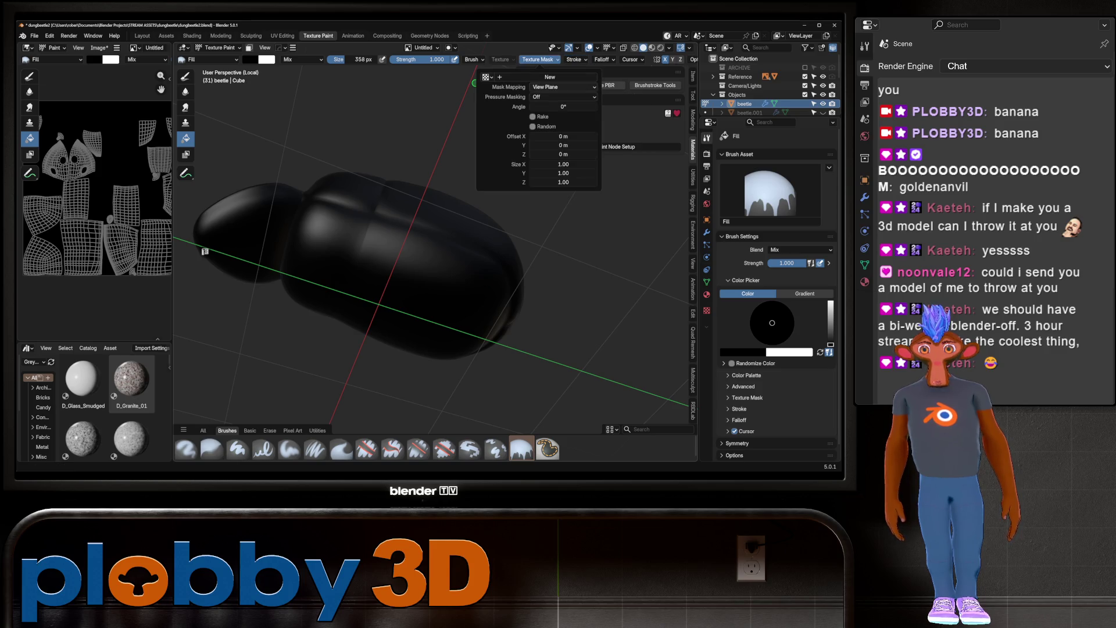
left_click(561, 86)
key("Escape")
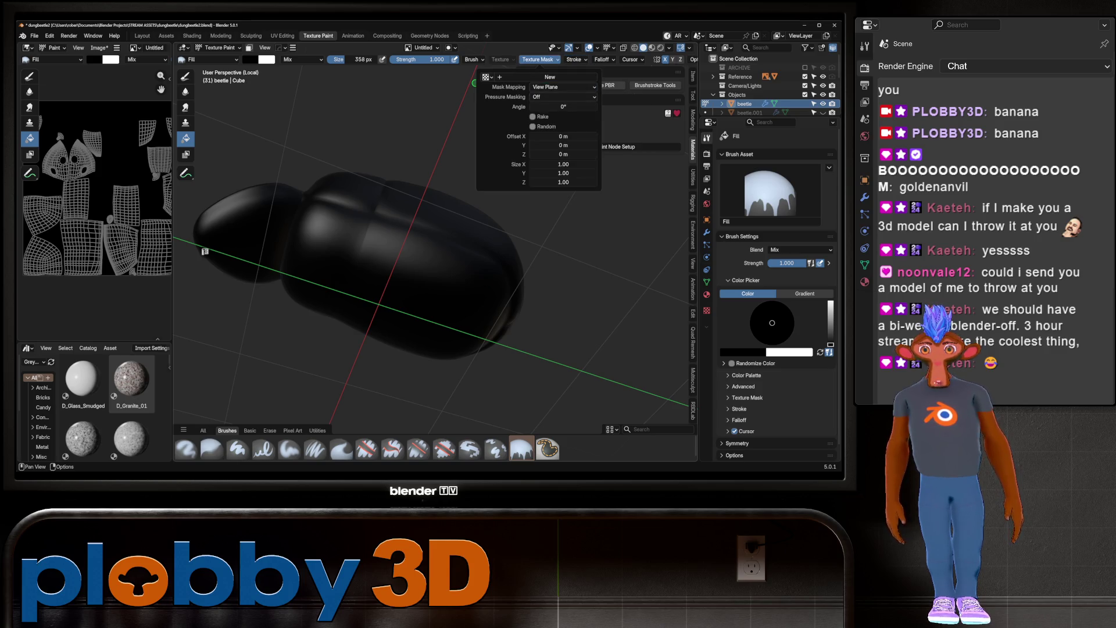
key("Escape")
left_click(574, 59)
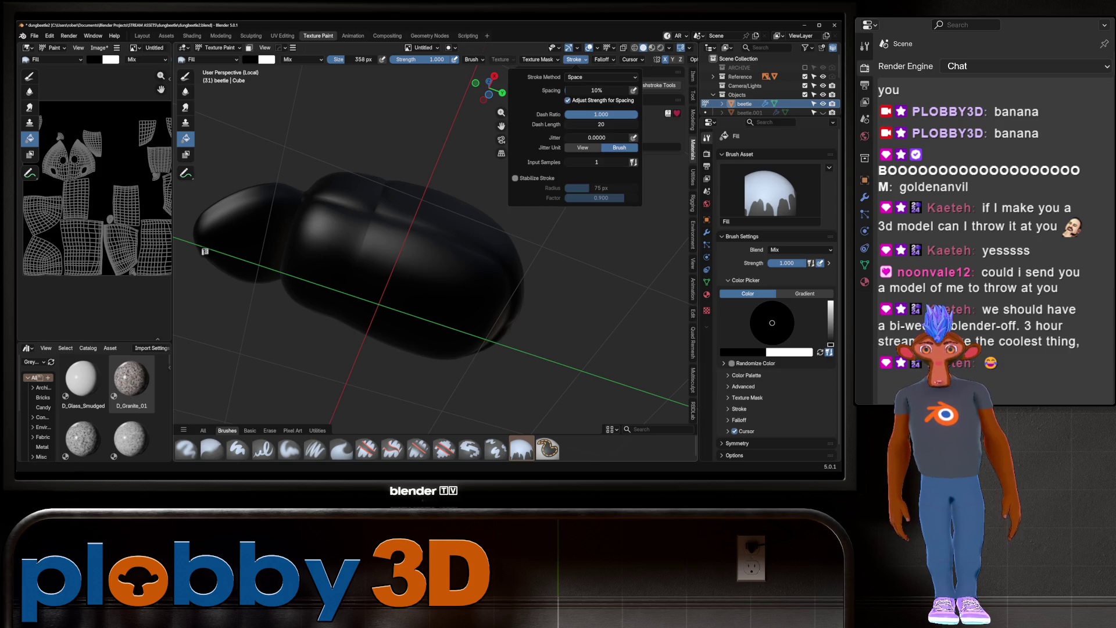
key("Escape")
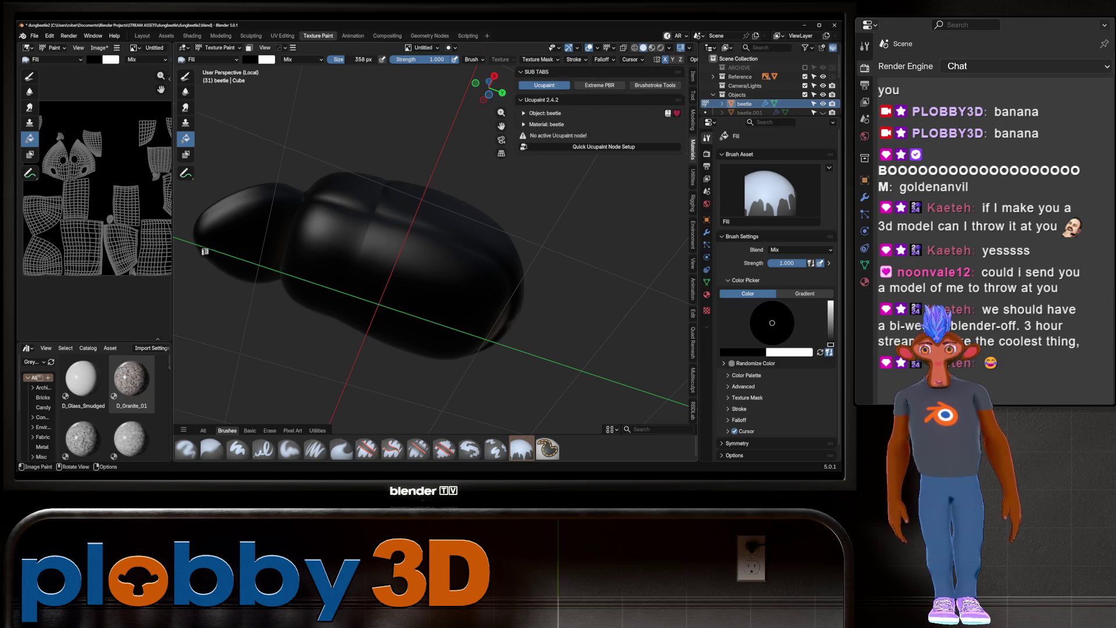
middle_click_drag(204, 251, 195, 214)
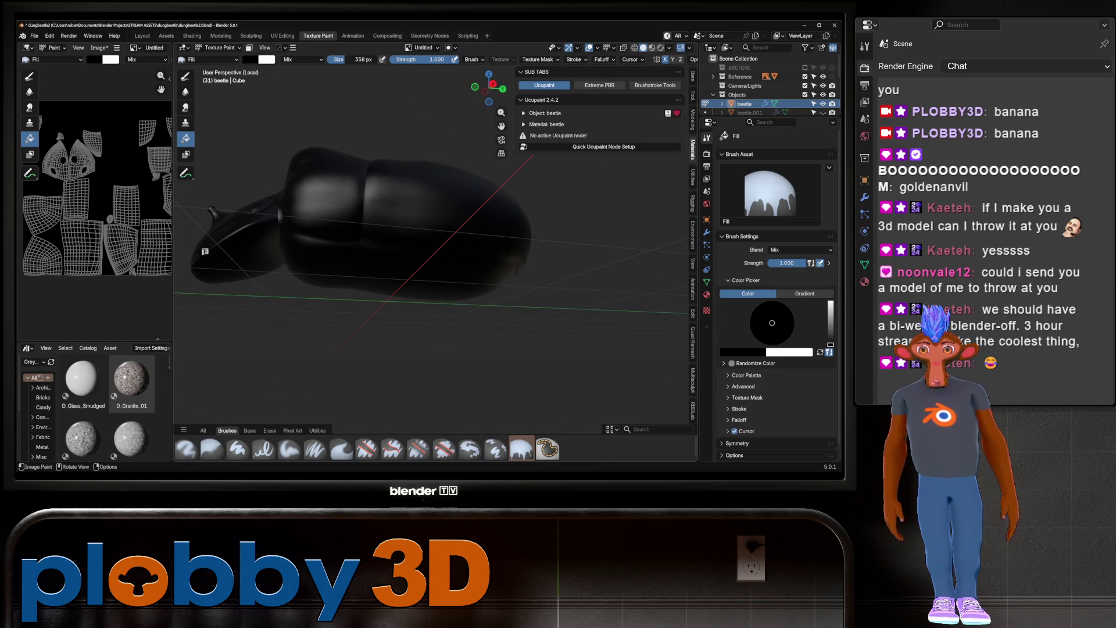
Keep the paint colour black and add a new mask texture, Texture.001
left_click(250, 60)
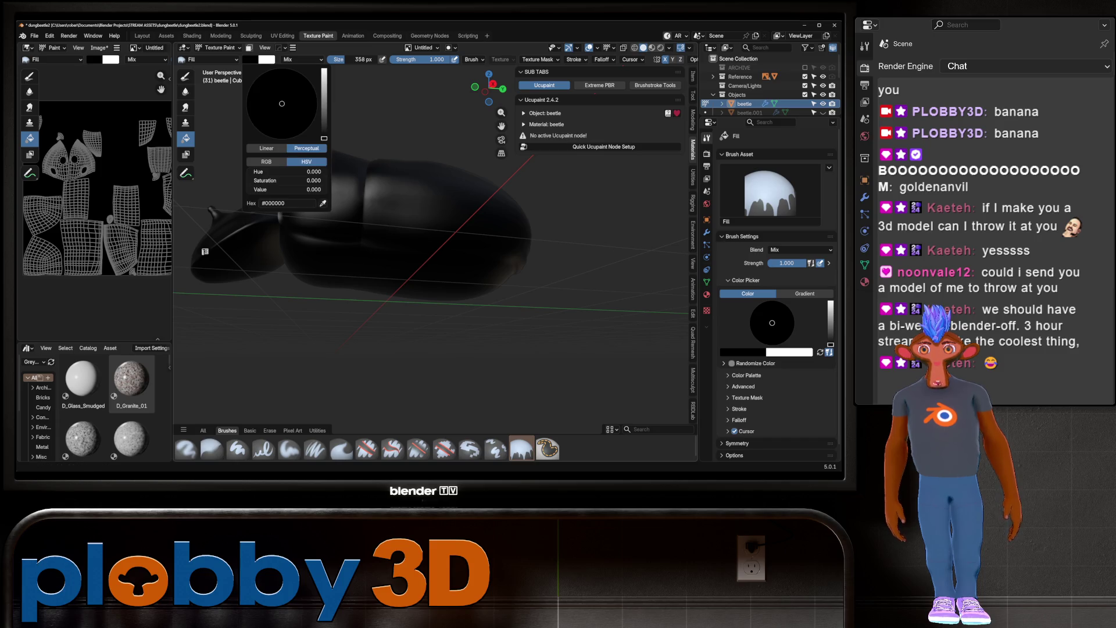
left_click_drag(285, 190, 305, 189)
left_click(324, 136)
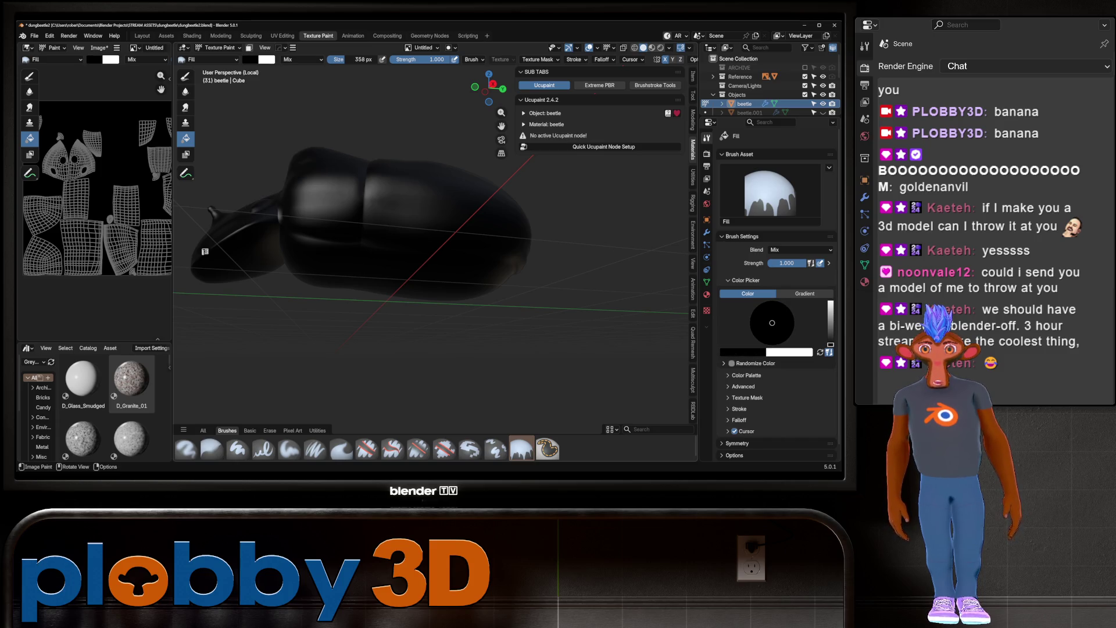
left_click(538, 59)
left_click(550, 77)
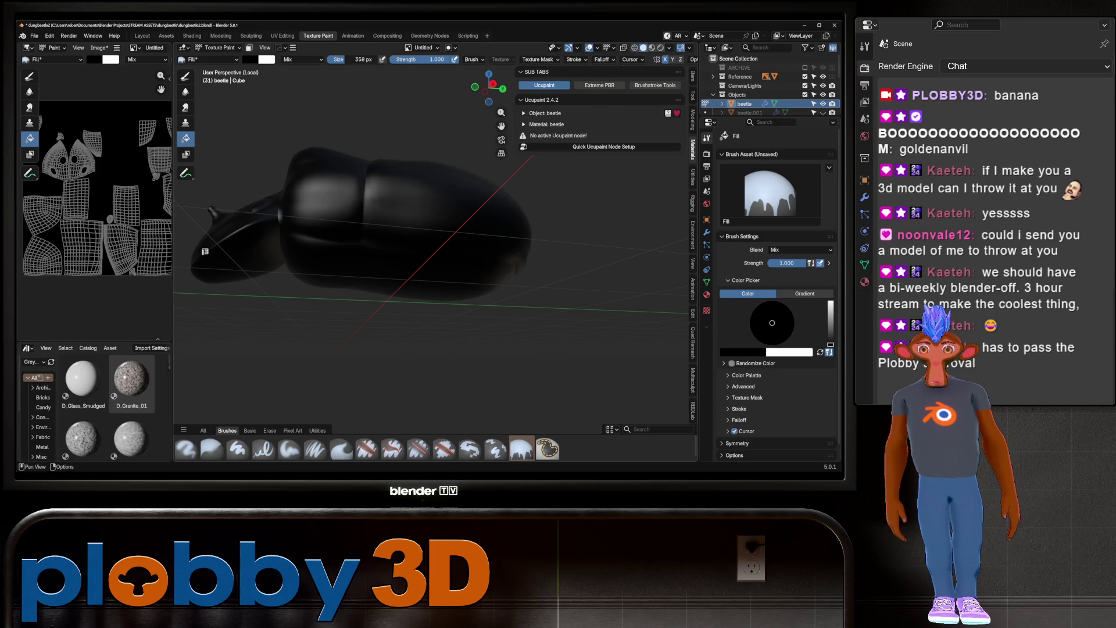
key("shift")
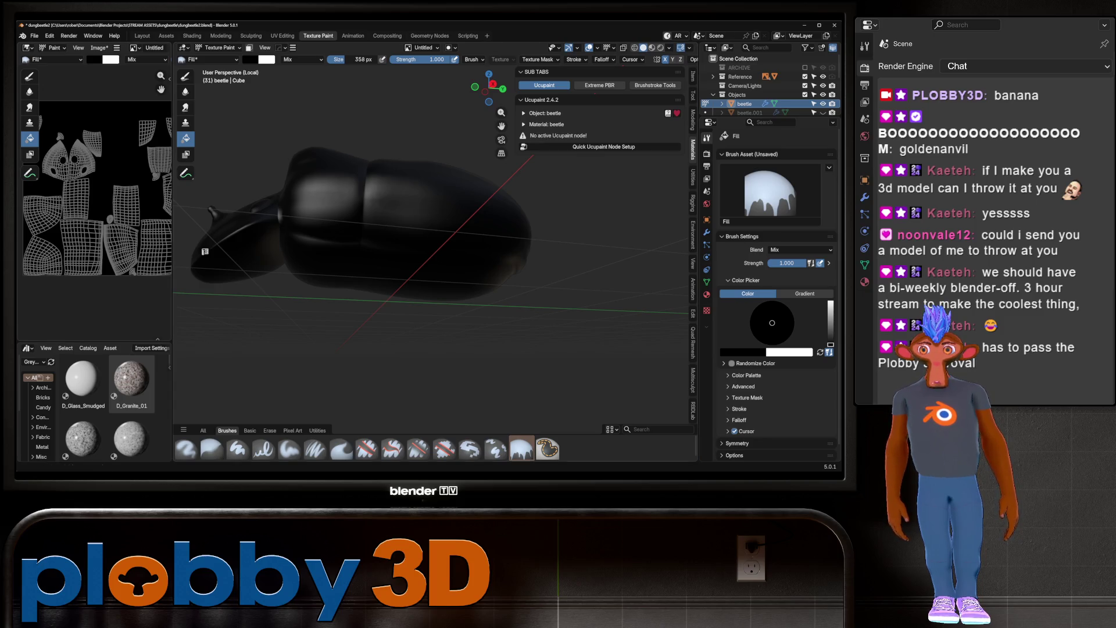
Test a white fill on the beetle and its UV image, then undo it
left_click(93, 59)
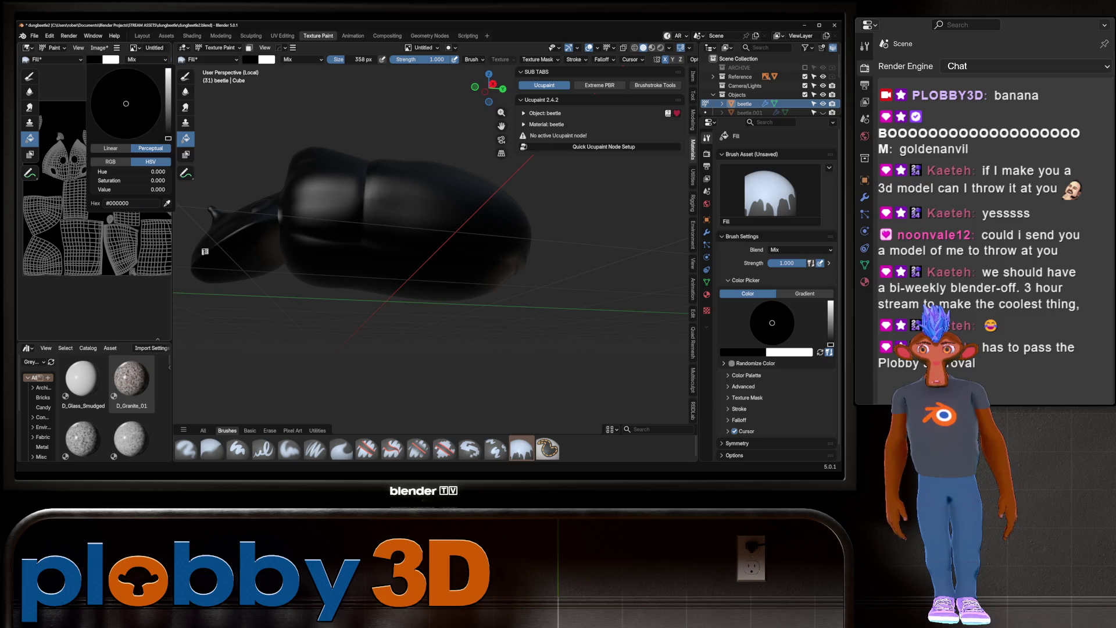
left_click(168, 70)
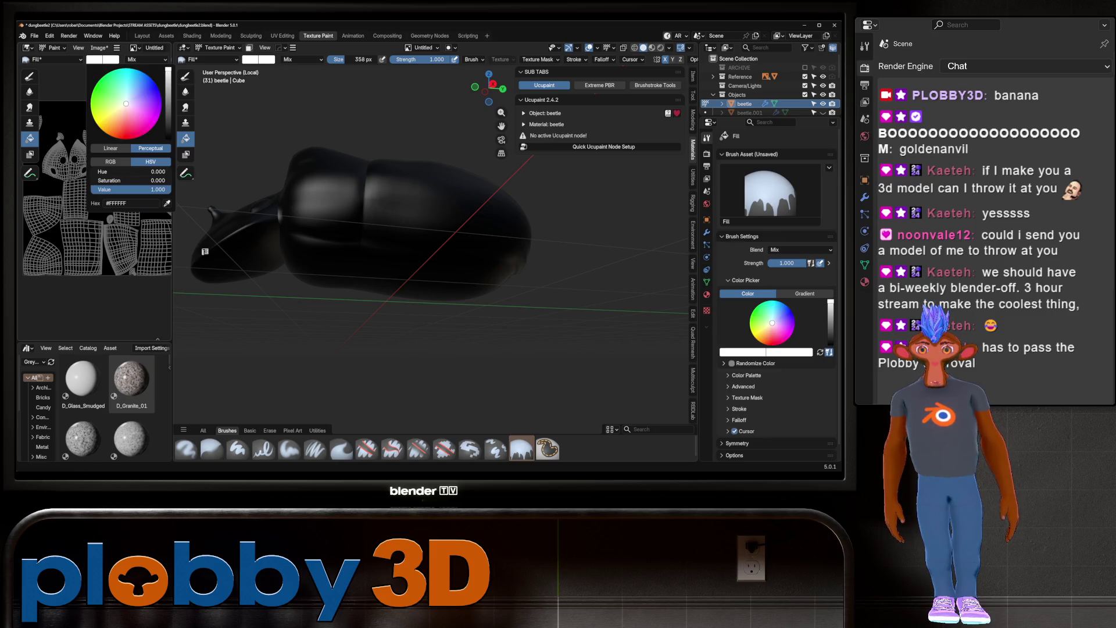
left_click(99, 186)
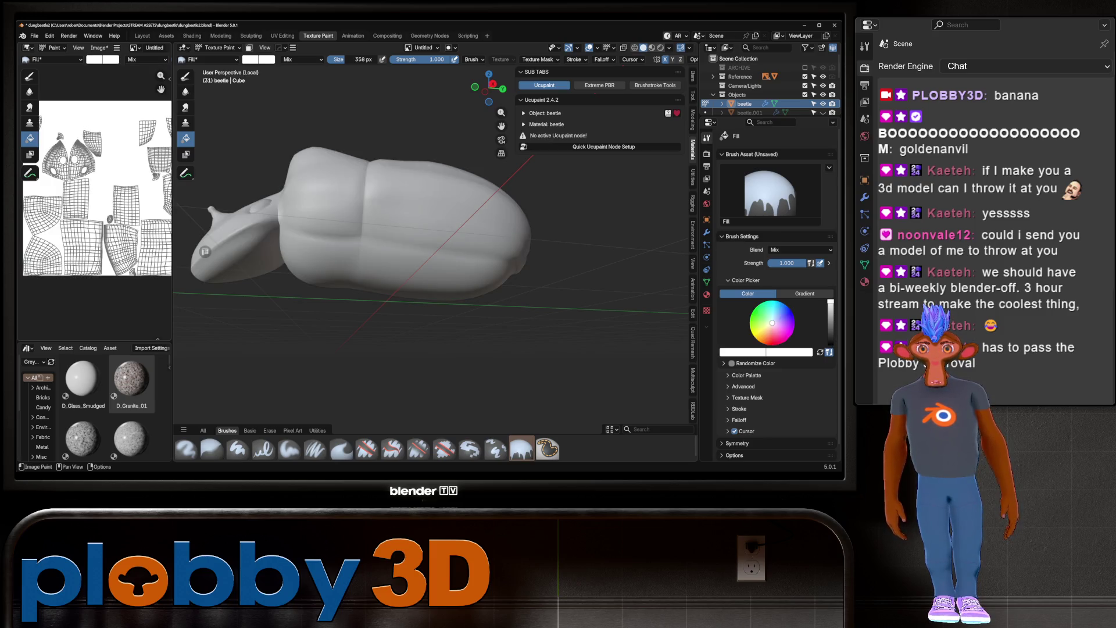
key("ctrl+z")
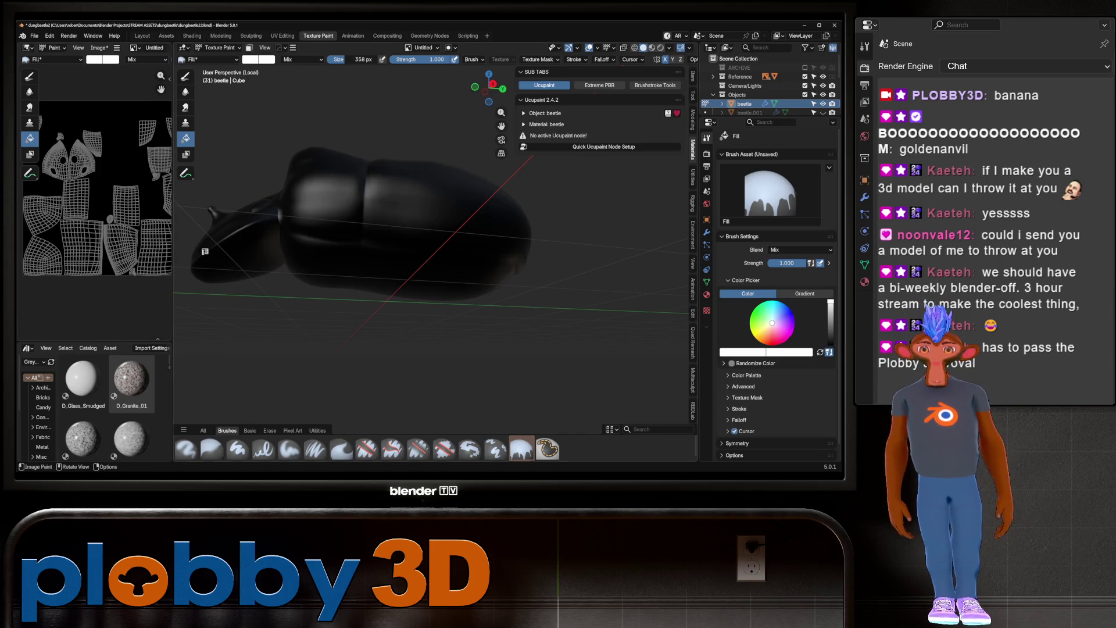
left_click(87, 348)
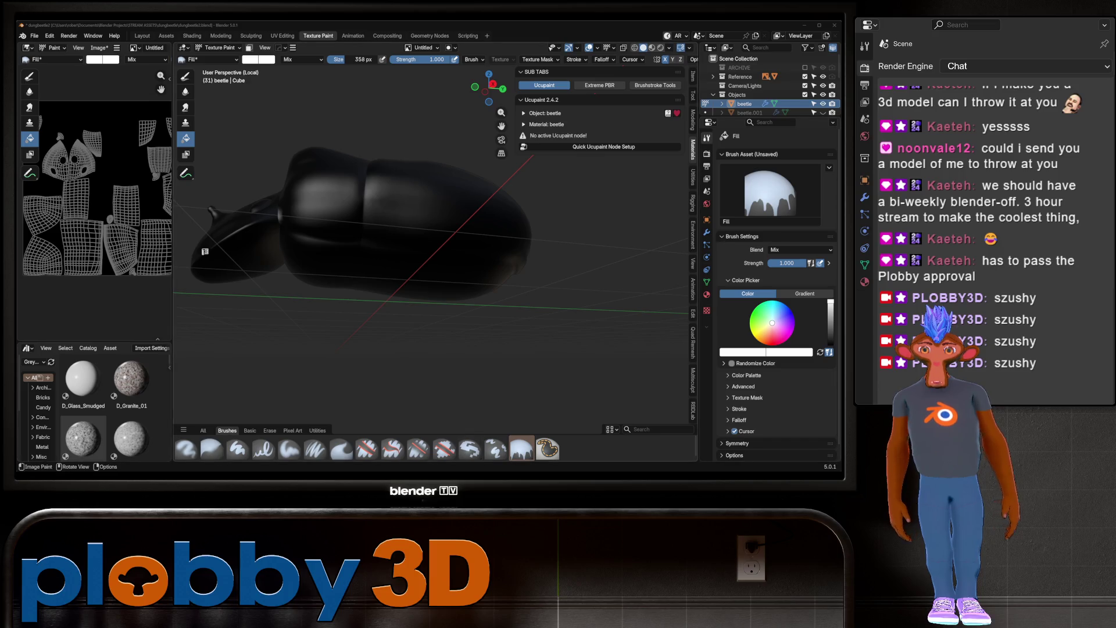
Review the brush type, blend modes and viewport view options
mouse_move(204, 251)
middle_mouse_down()
mouse_move(232, 253)
mouse_move(205, 251)
middle_mouse_up()
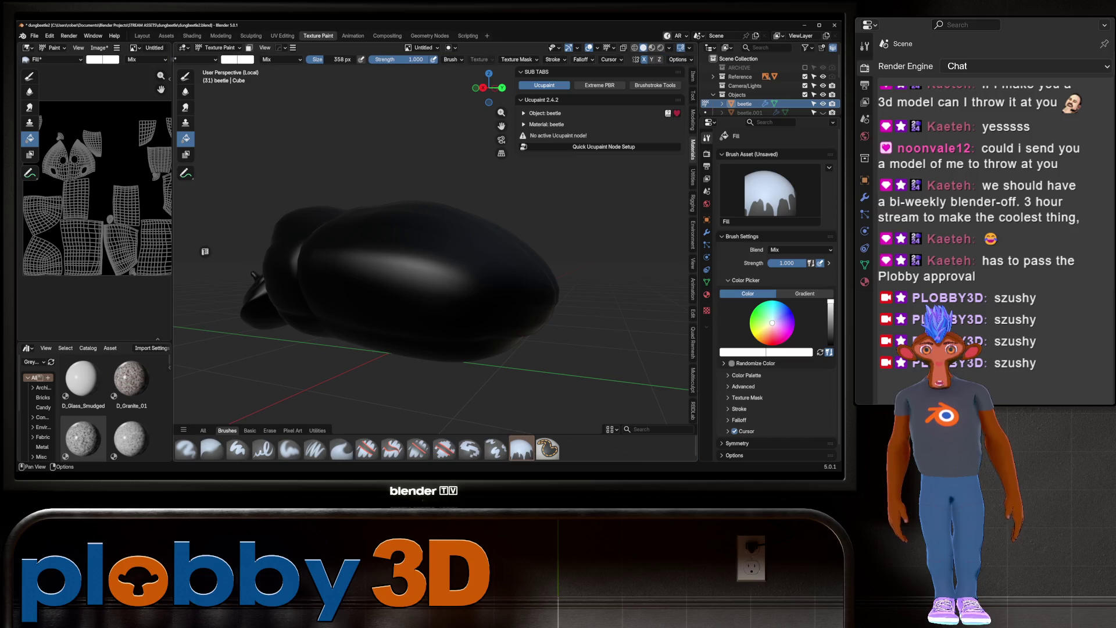
left_click(451, 60)
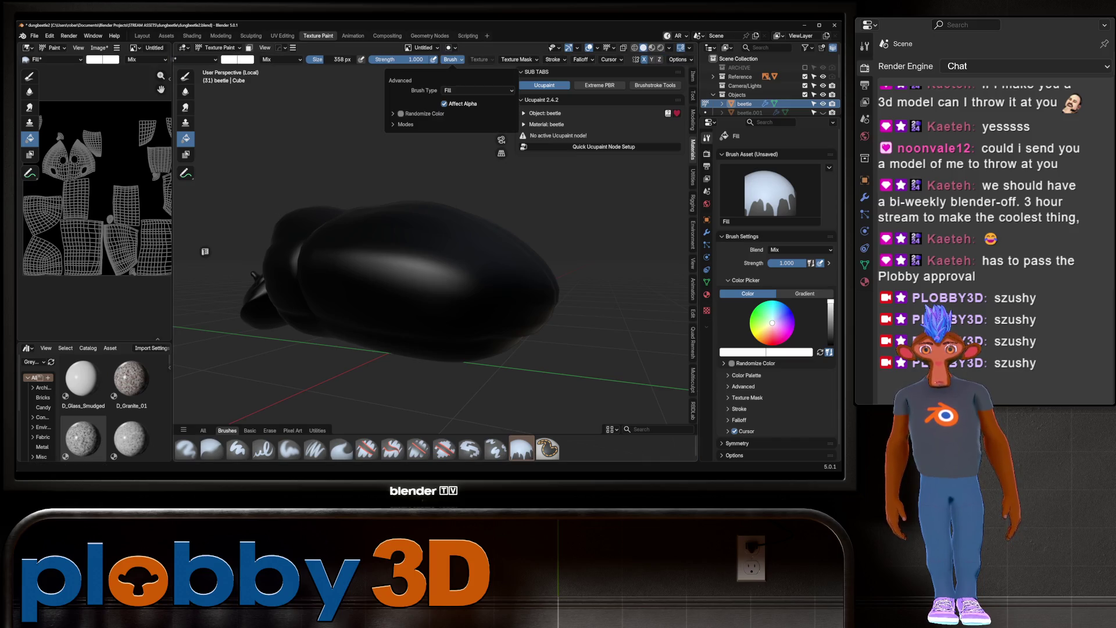
left_click(273, 59)
left_click(265, 48)
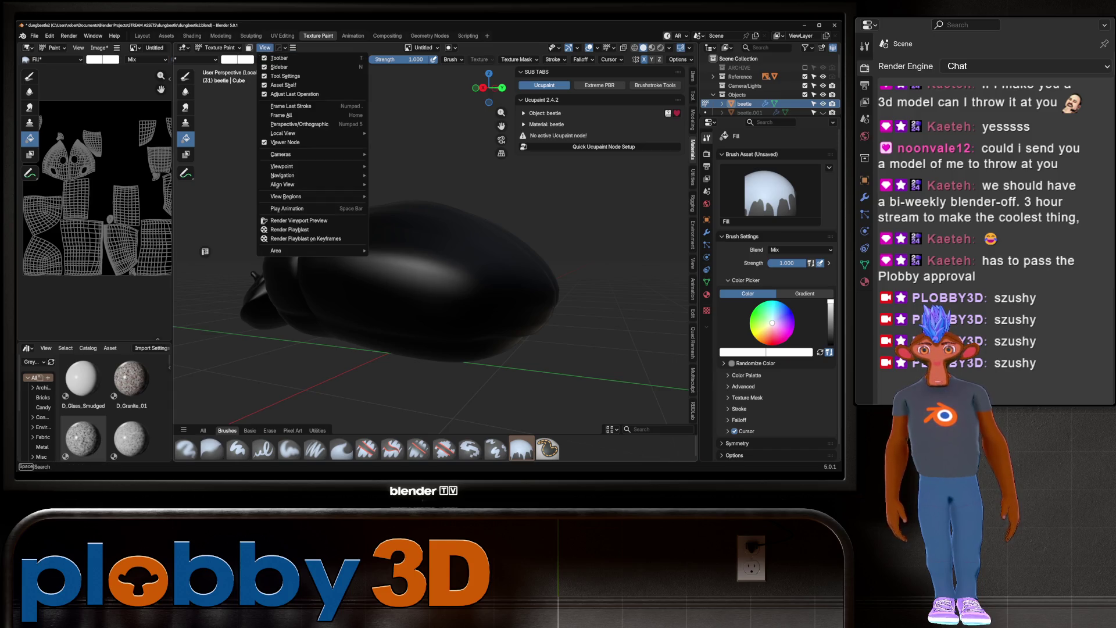
mouse_move(314, 184)
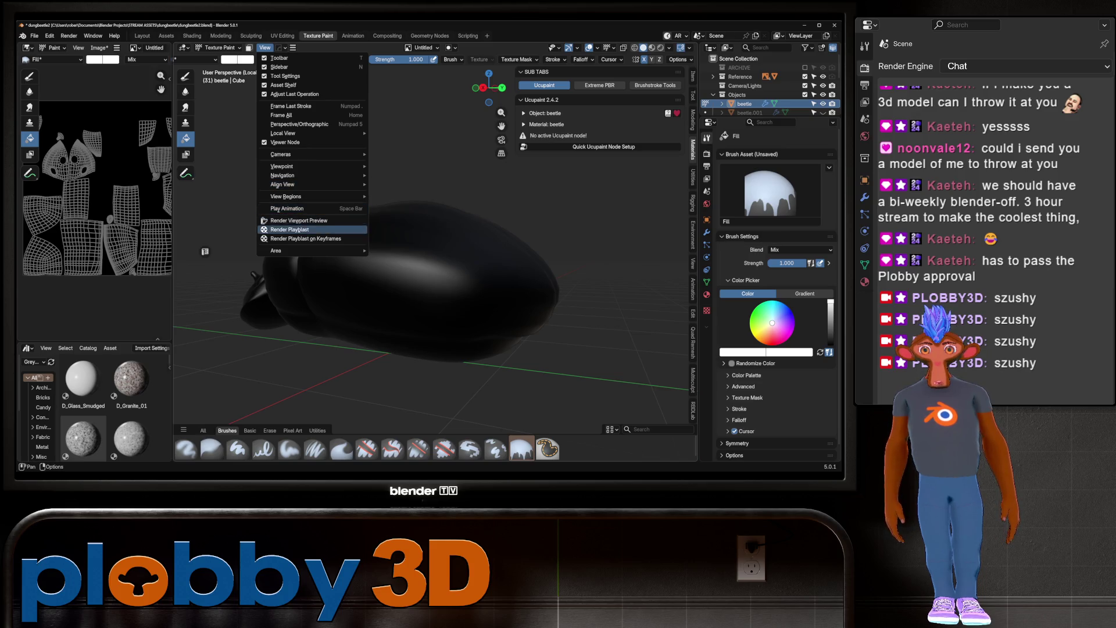
mouse_move(291, 133)
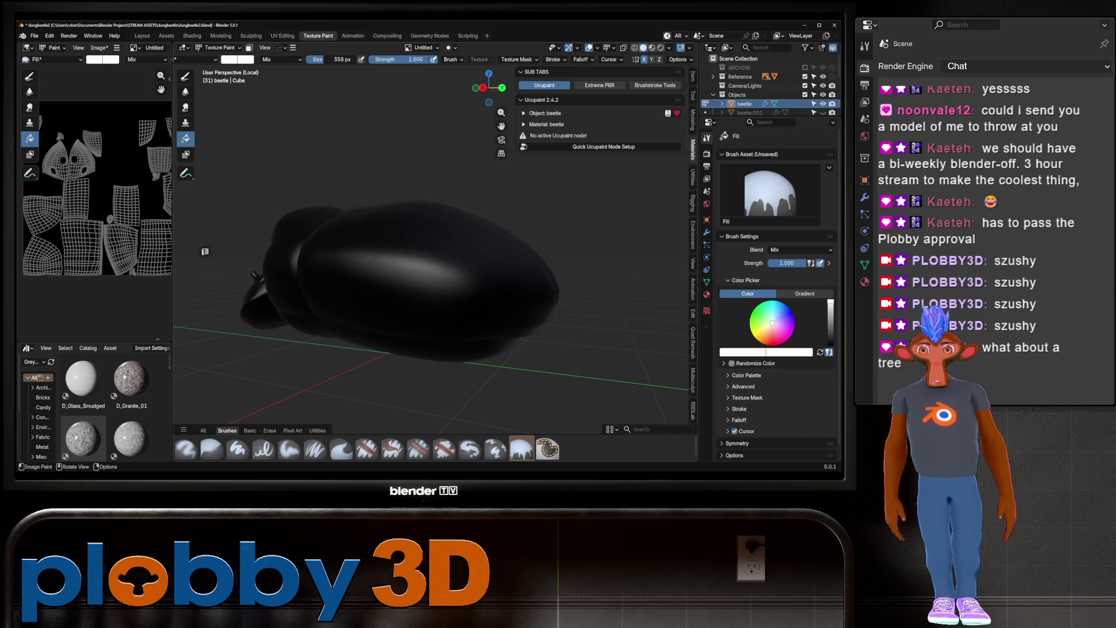
Toggle Edit Mode and back, then bring up the sidebar tab categories panel
key("Tab")
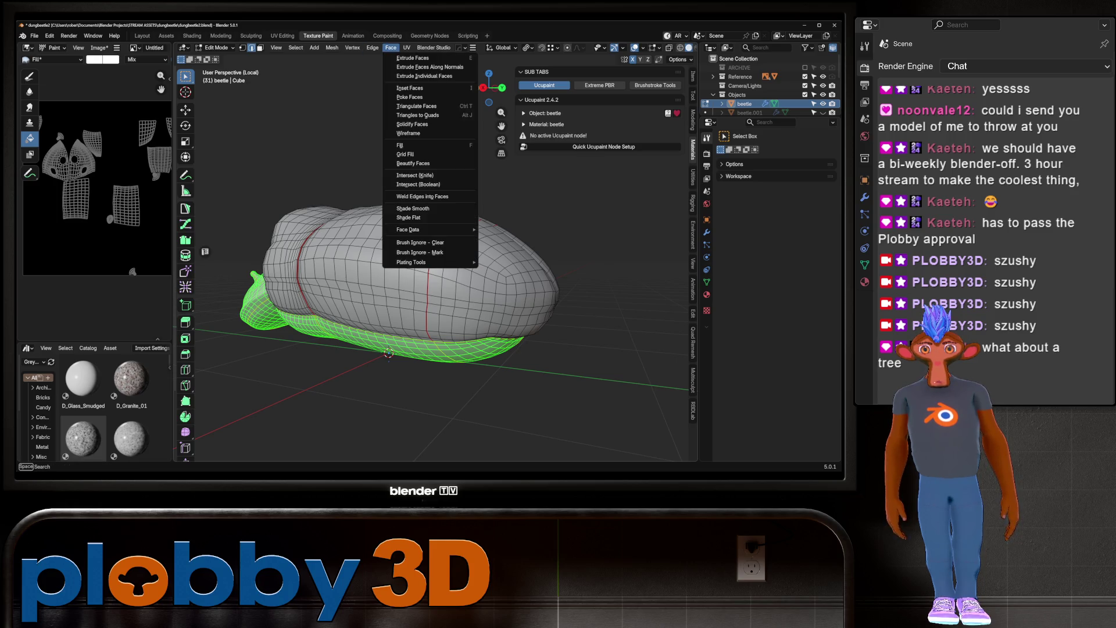
key("Tab")
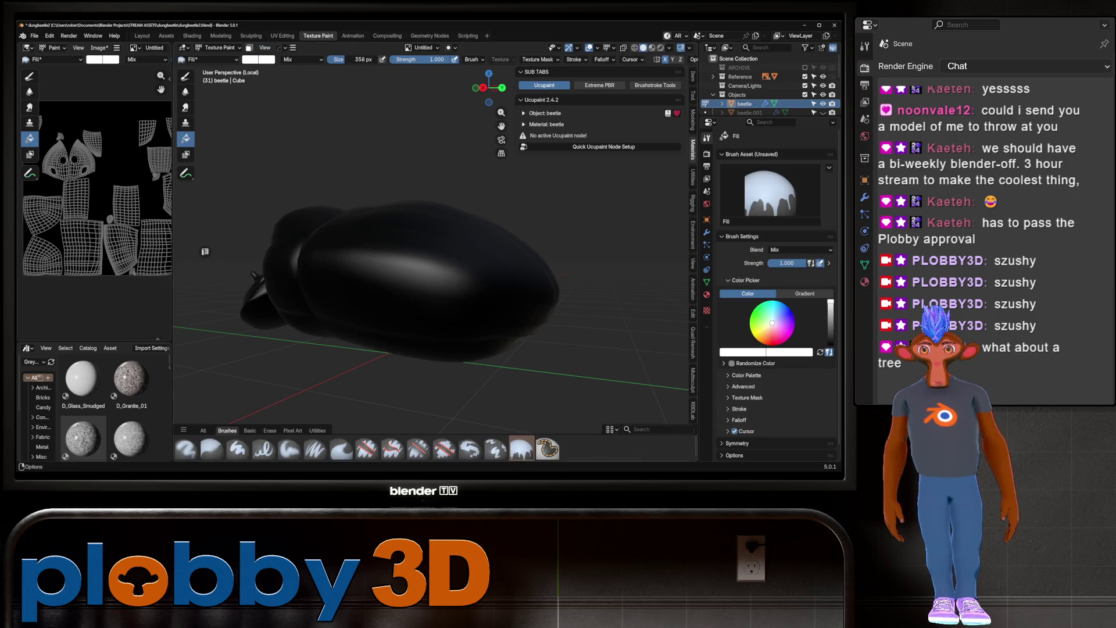
key("ctrl+Tab")
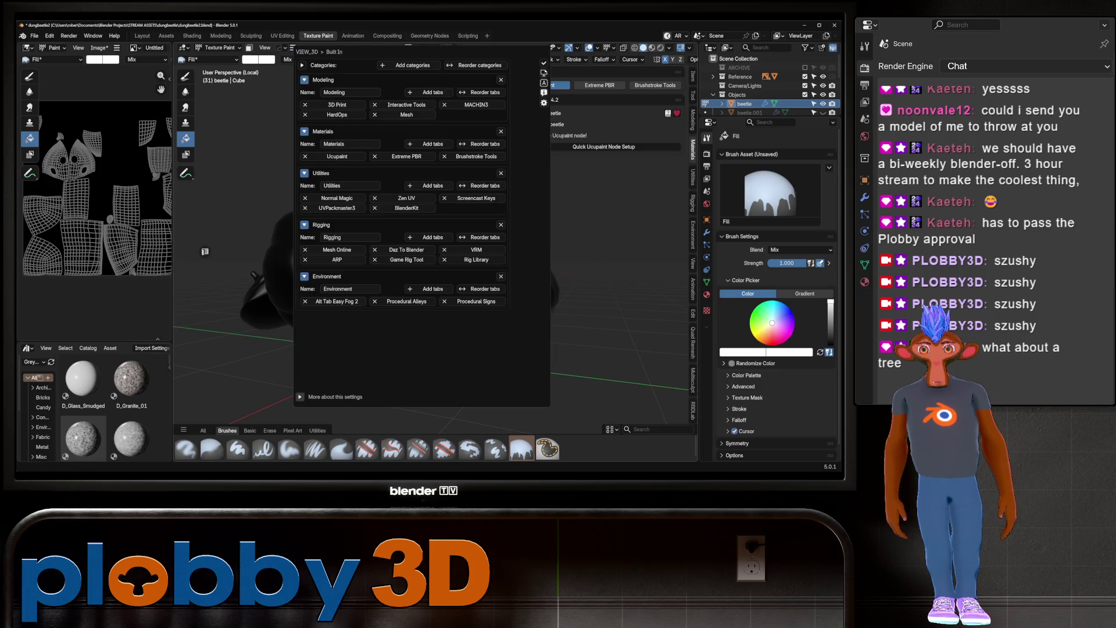
Dismiss the tab categories popup and switch to the Mask brush (358 px, strength 0.500)
key("Escape")
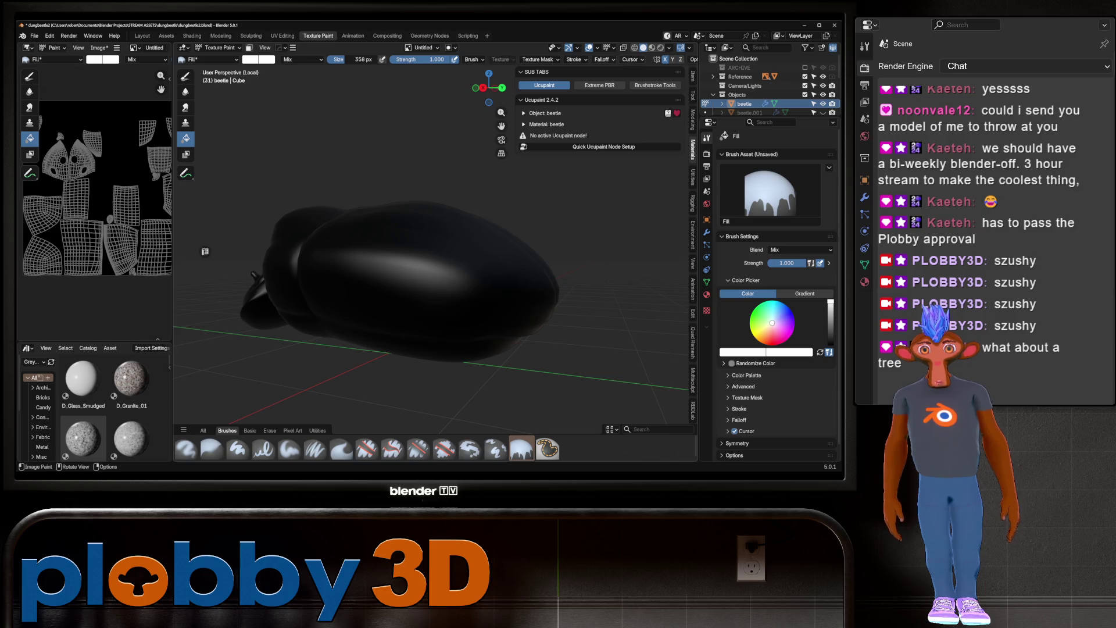
left_click(471, 59)
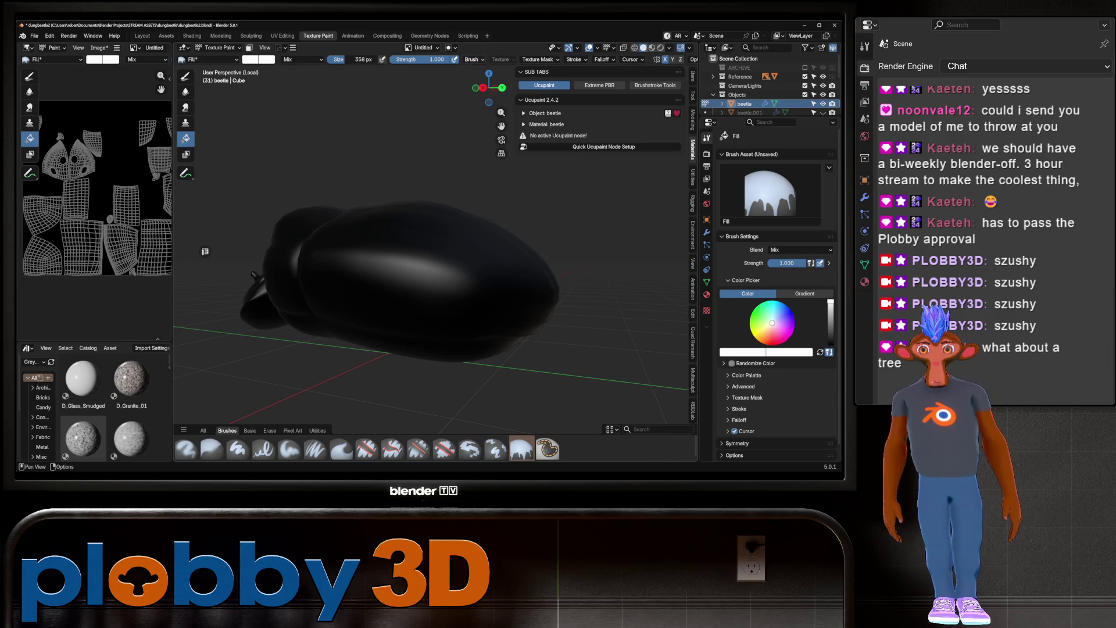
left_click(303, 59)
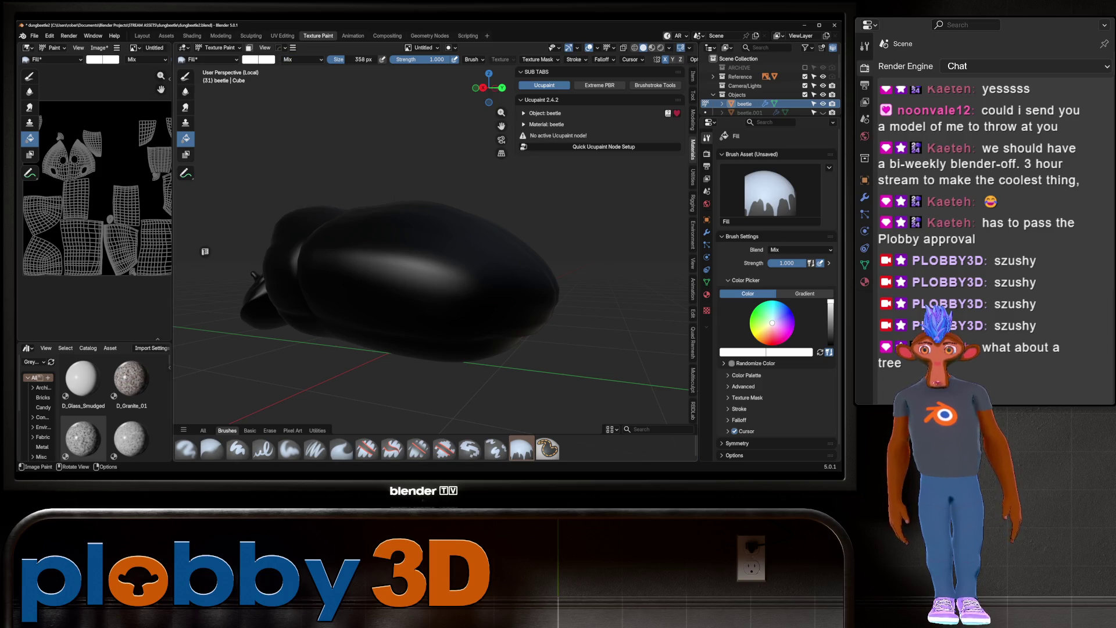
left_click(185, 153)
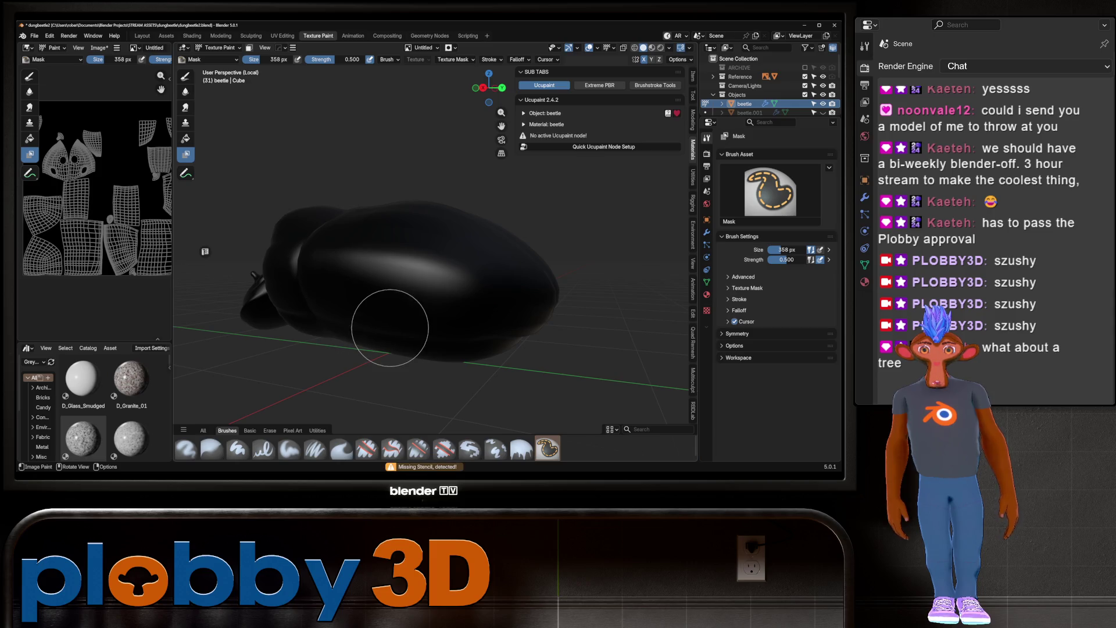
middle_click_drag(326, 227, 368, 193)
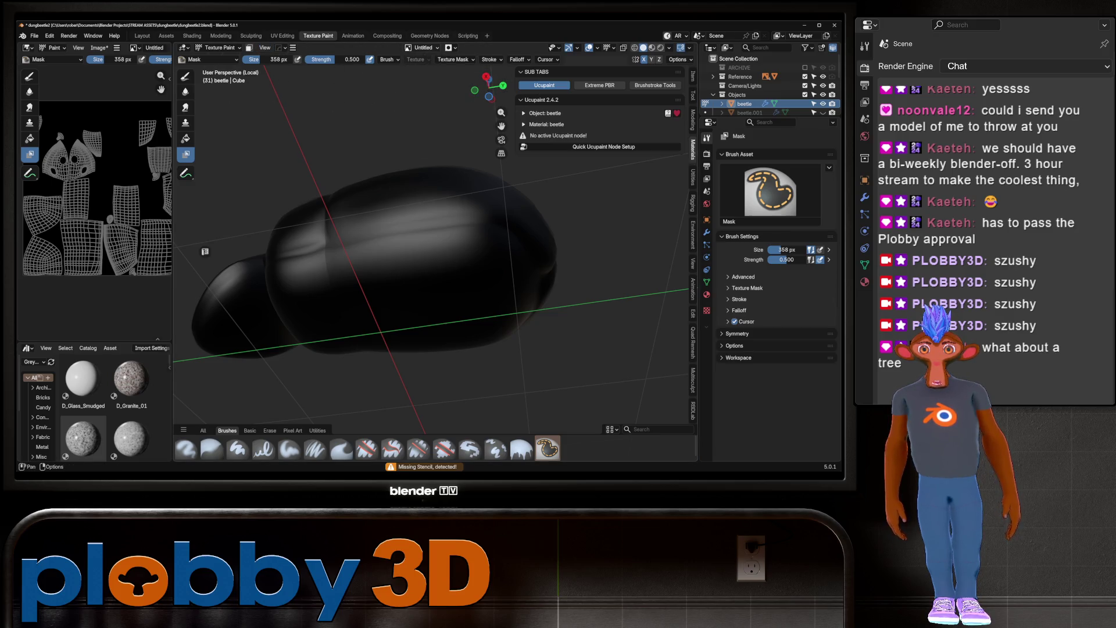
left_click(423, 47)
left_click(381, 81)
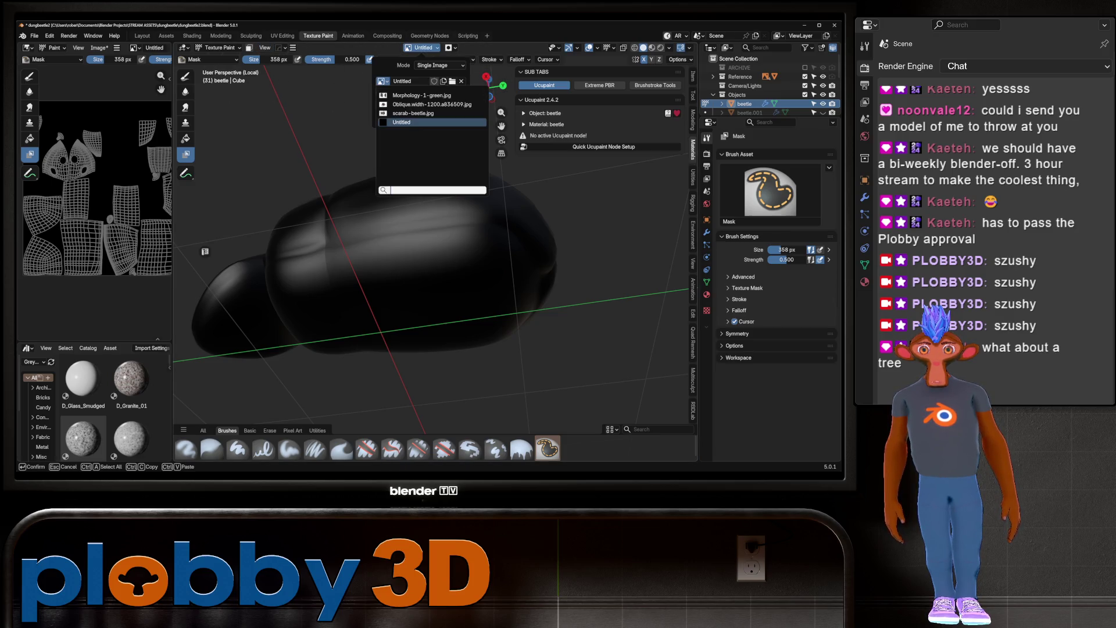
left_click(407, 122)
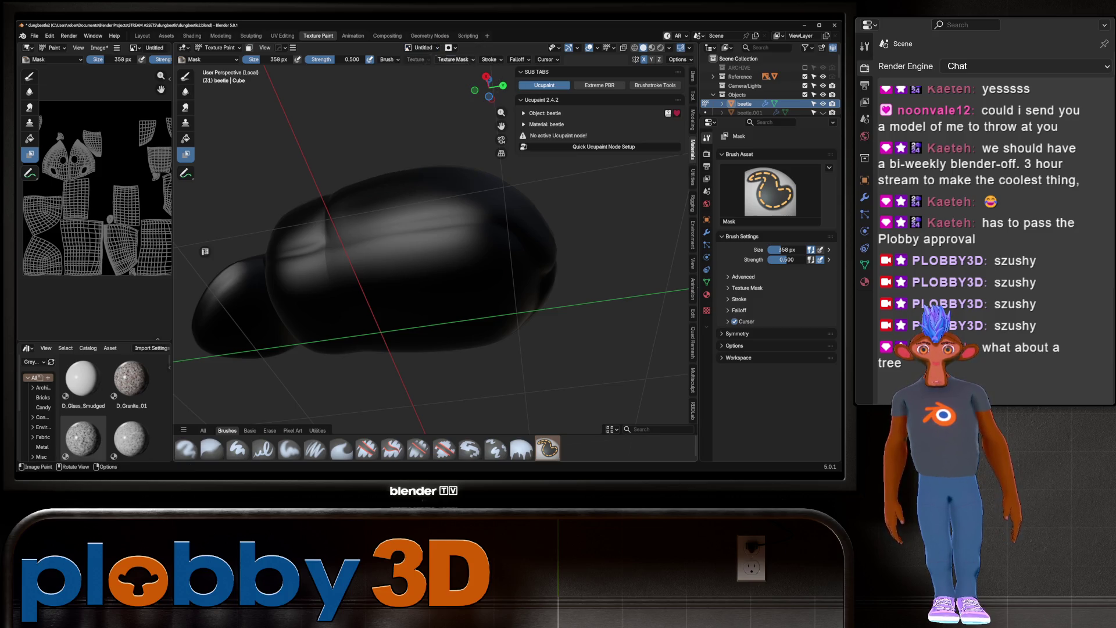
left_click(517, 59)
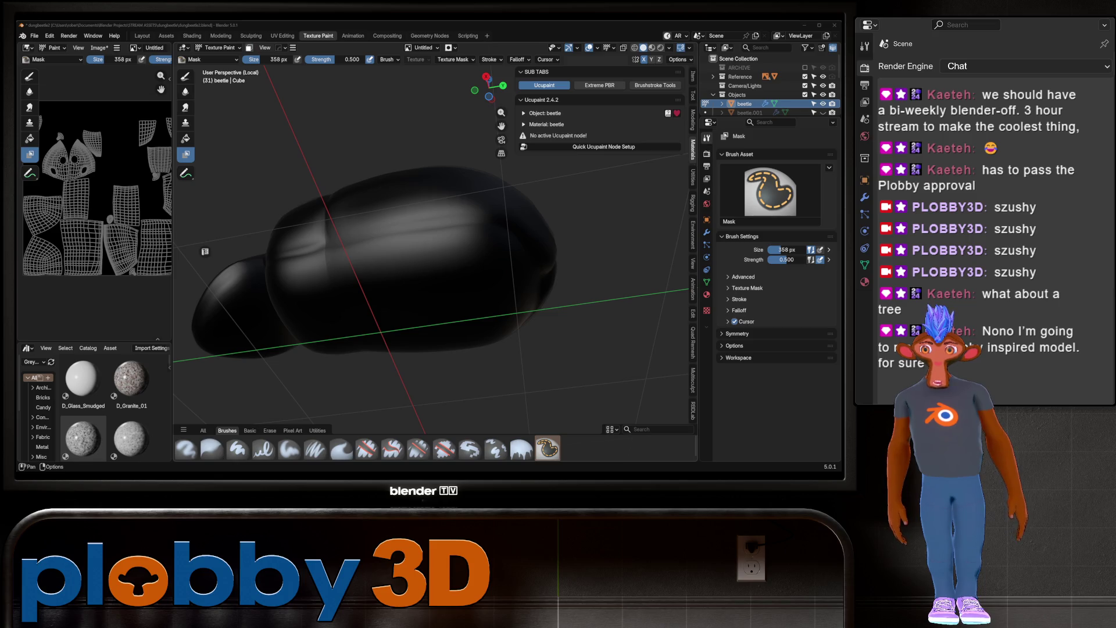
Enable the face-selection Paint Mask and cycle through the Clone, Smear and Fill tools
left_click(249, 48)
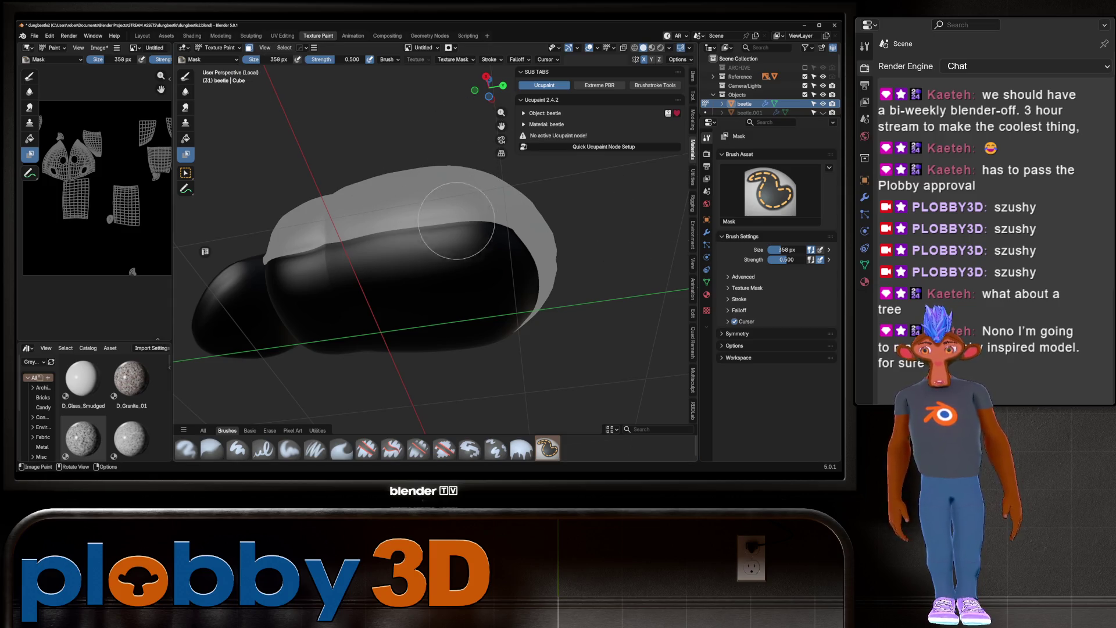
middle_click_drag(401, 244, 459, 215)
middle_click_drag(205, 251, 219, 175)
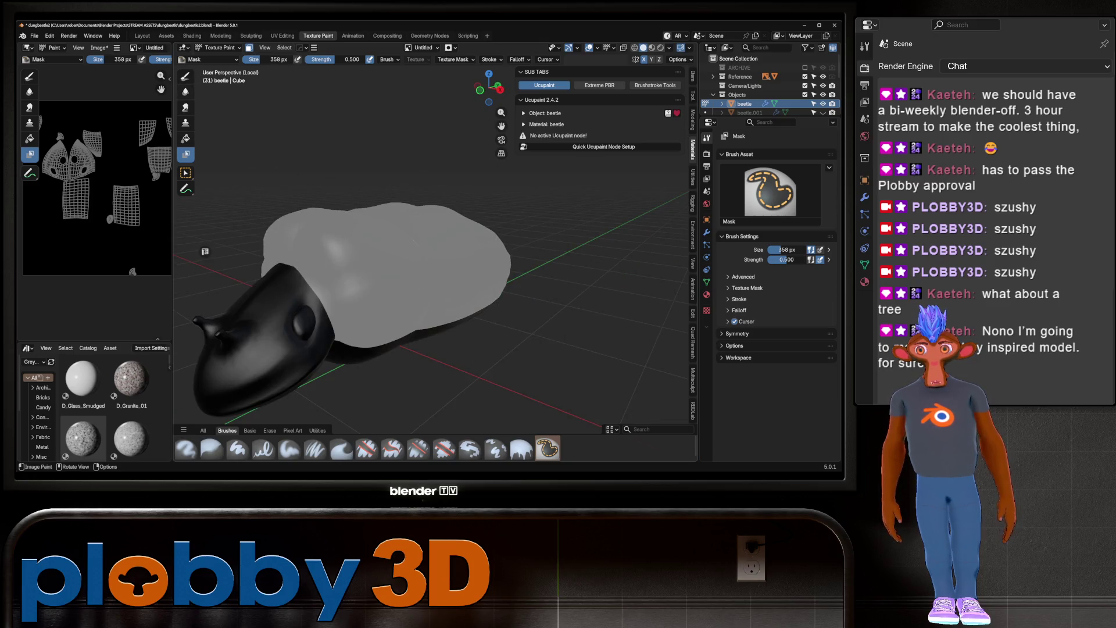
left_click(185, 122)
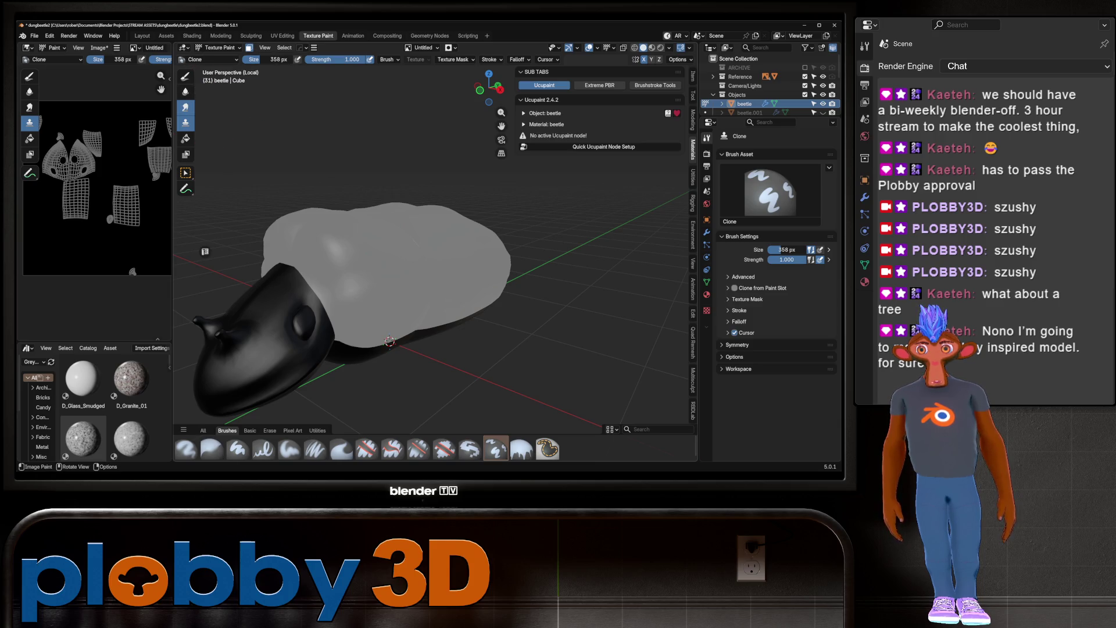
left_click(185, 107)
left_click(186, 138)
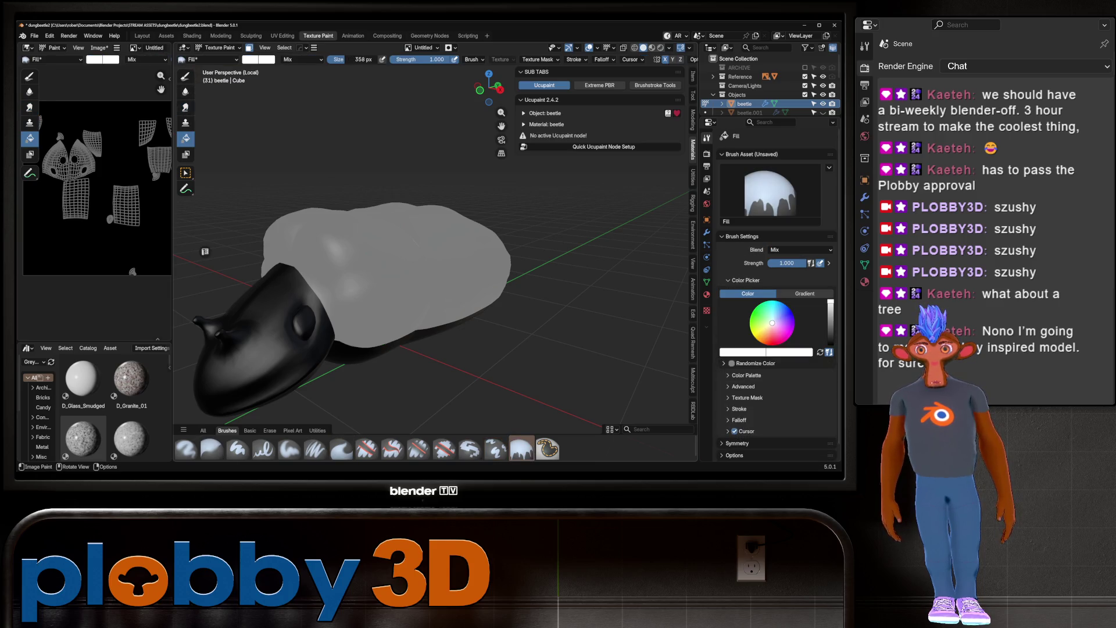
Switch the beetle from Texture Paint back to Object Mode
mouse_move(205, 251)
middle_mouse_down()
mouse_move(244, 258)
mouse_move(204, 251)
middle_mouse_up()
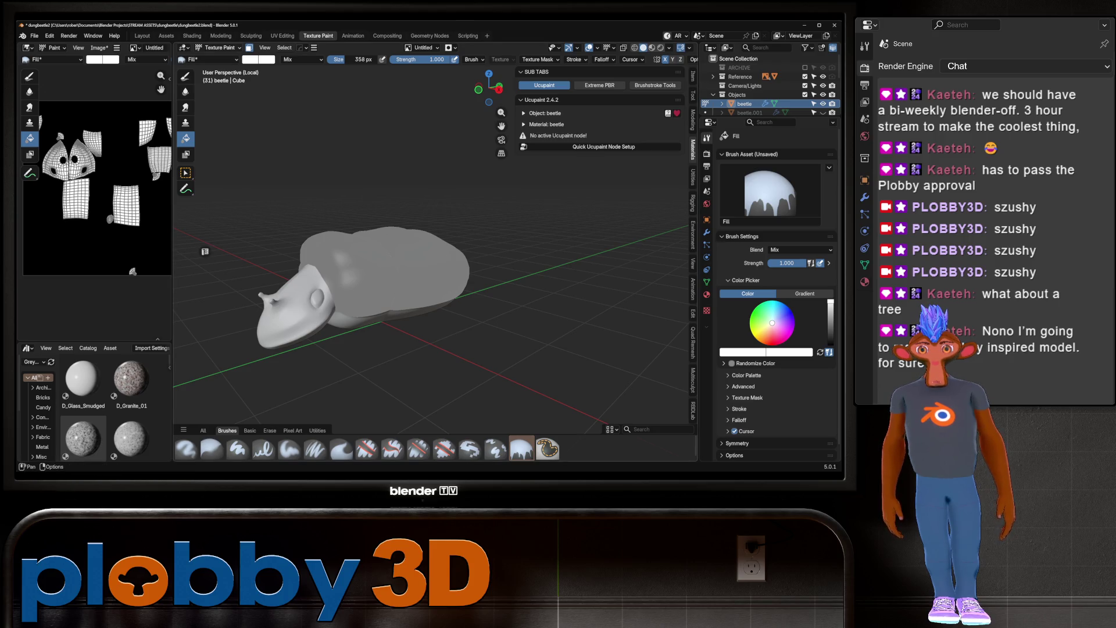
left_click(220, 48)
left_click(218, 58)
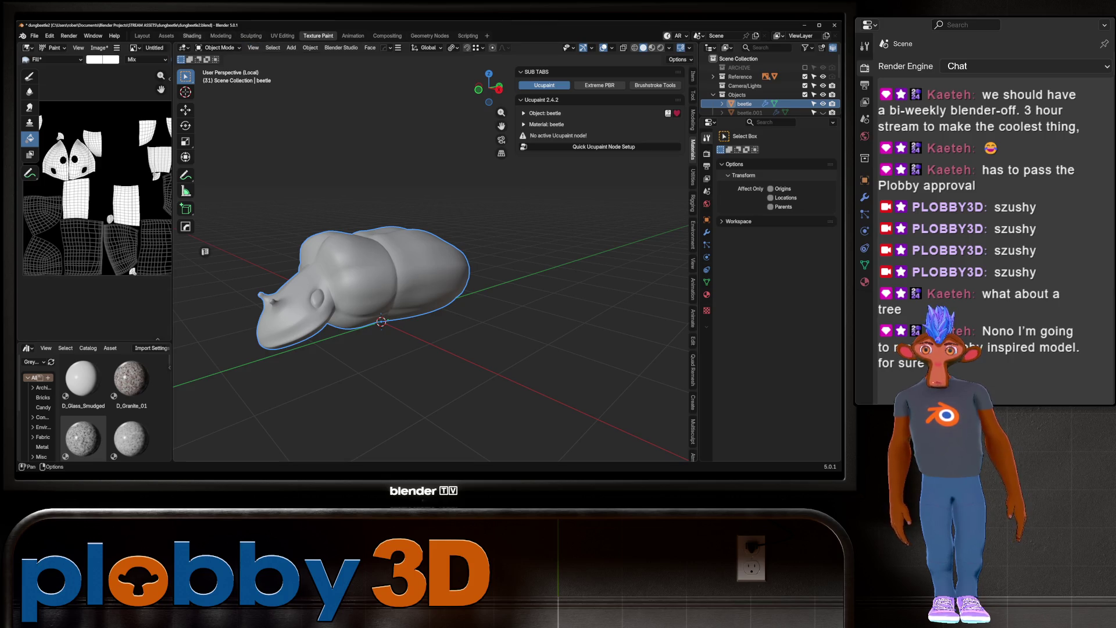
Open the Shading workspace with a widened node editor framing all material nodes
left_click(192, 36)
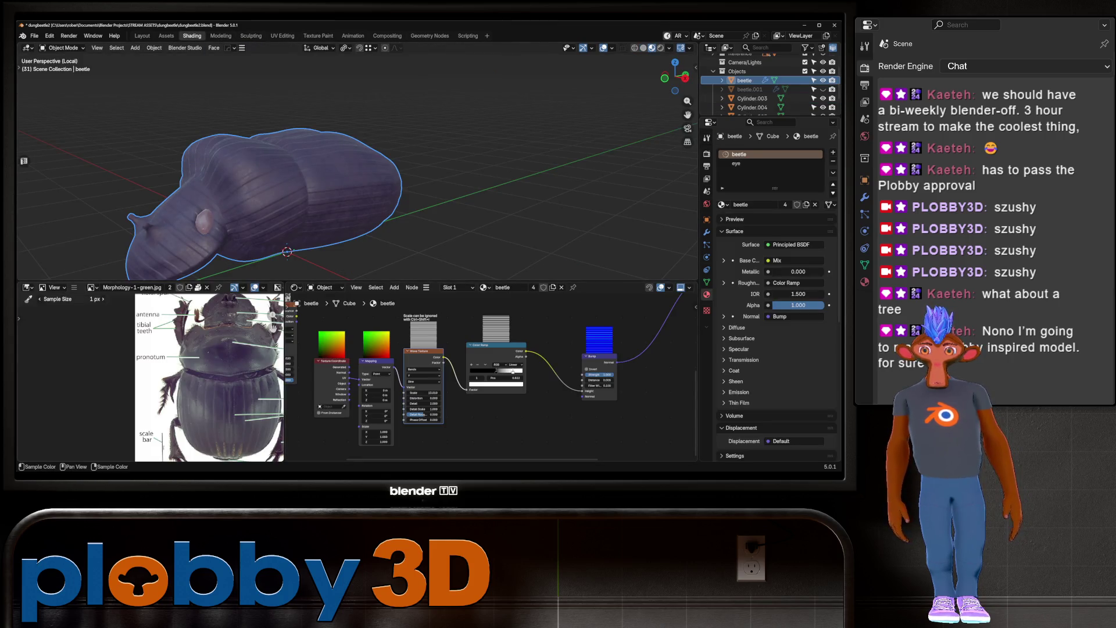
left_click_drag(286, 349, 57, 349)
key("Home")
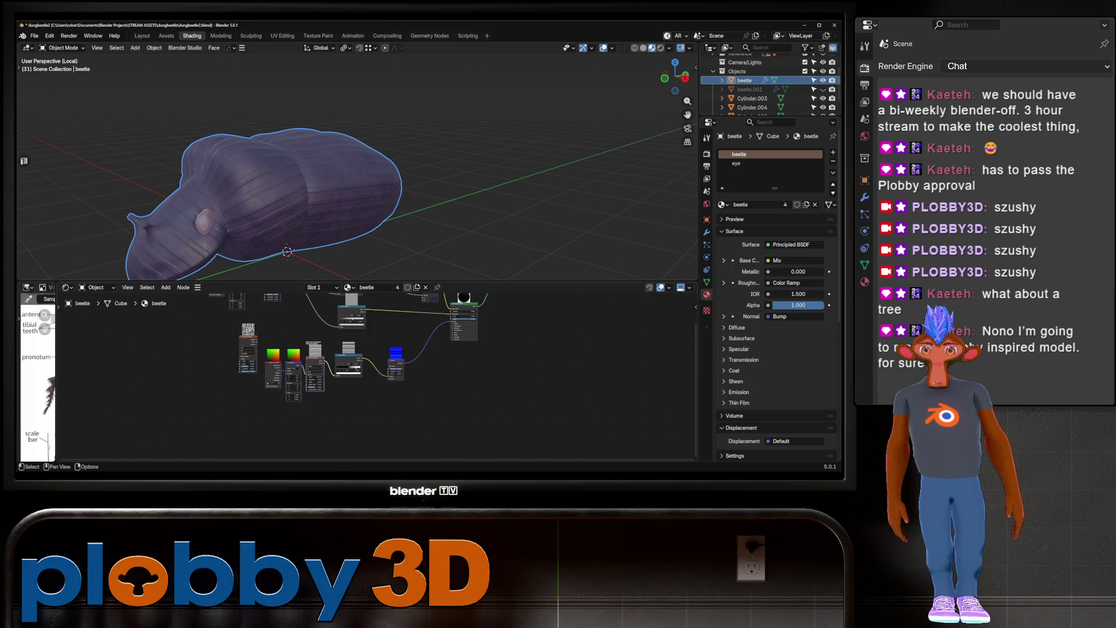
middle_click_drag(453, 381, 448, 310)
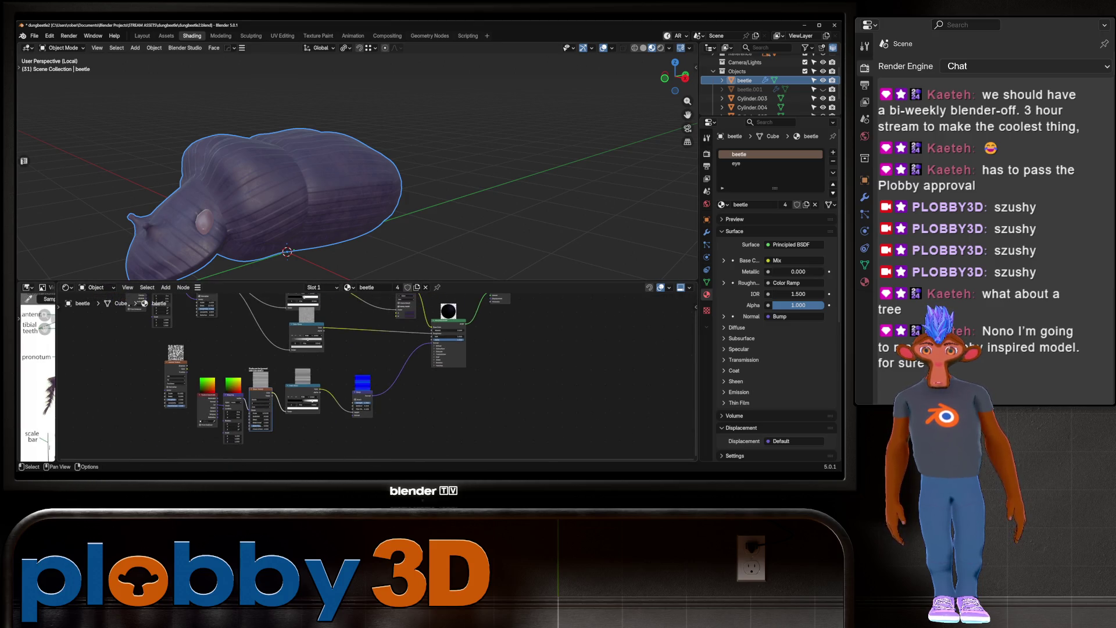
Move the Image Texture and Color Ramp nodes left, then pan to the Principled BSDF
left_click_drag(176, 361, 87, 352)
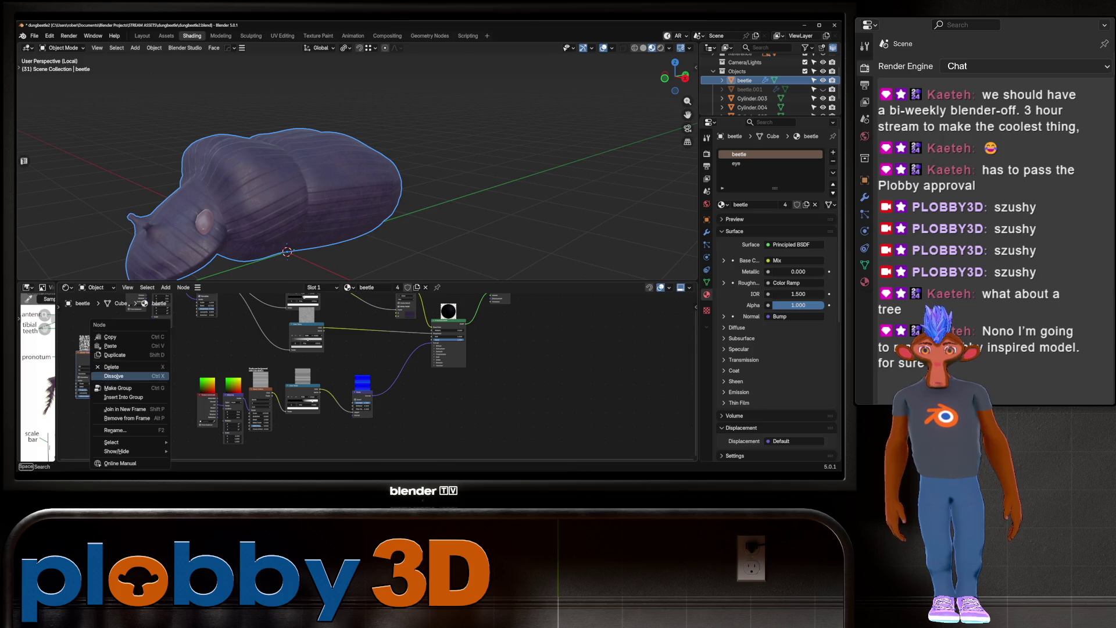
mouse_move(180, 355)
left_mouse_down()
mouse_move(348, 460)
mouse_move(377, 461)
mouse_move(329, 461)
left_mouse_up()
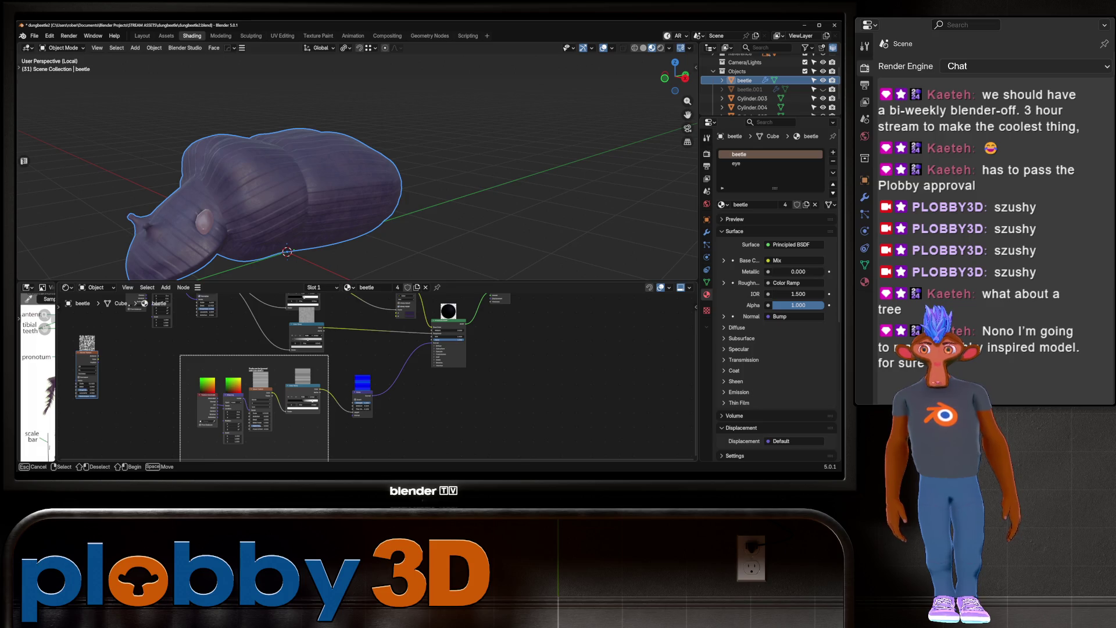
left_click_drag(329, 460, 330, 462)
key("g")
key("Return")
middle_click_drag(290, 407, 340, 372)
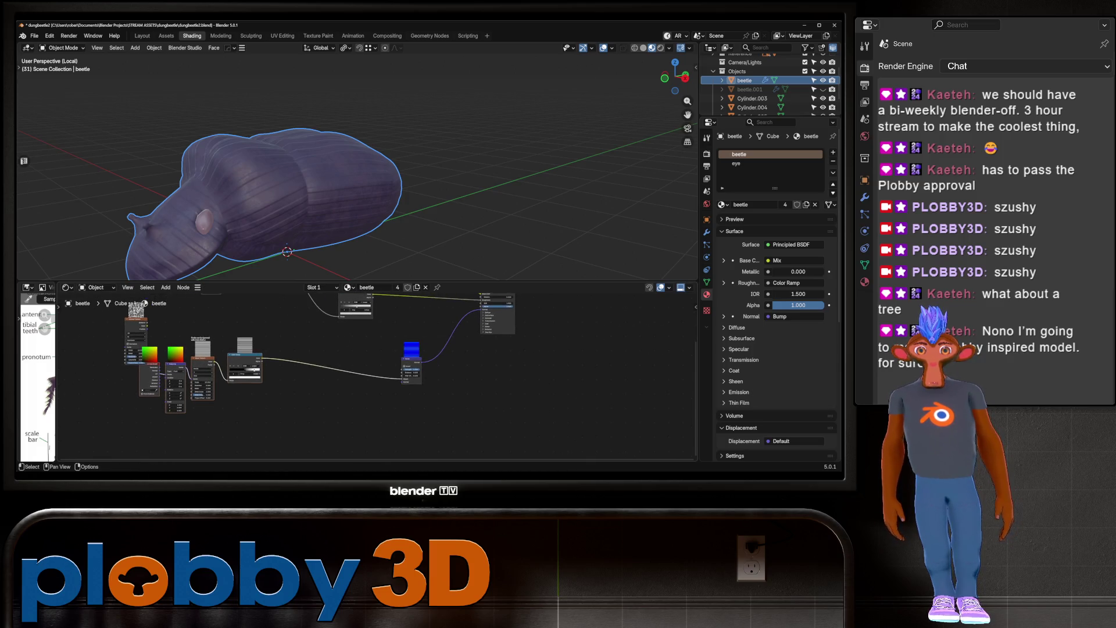
scroll(228, 392, "up", 2)
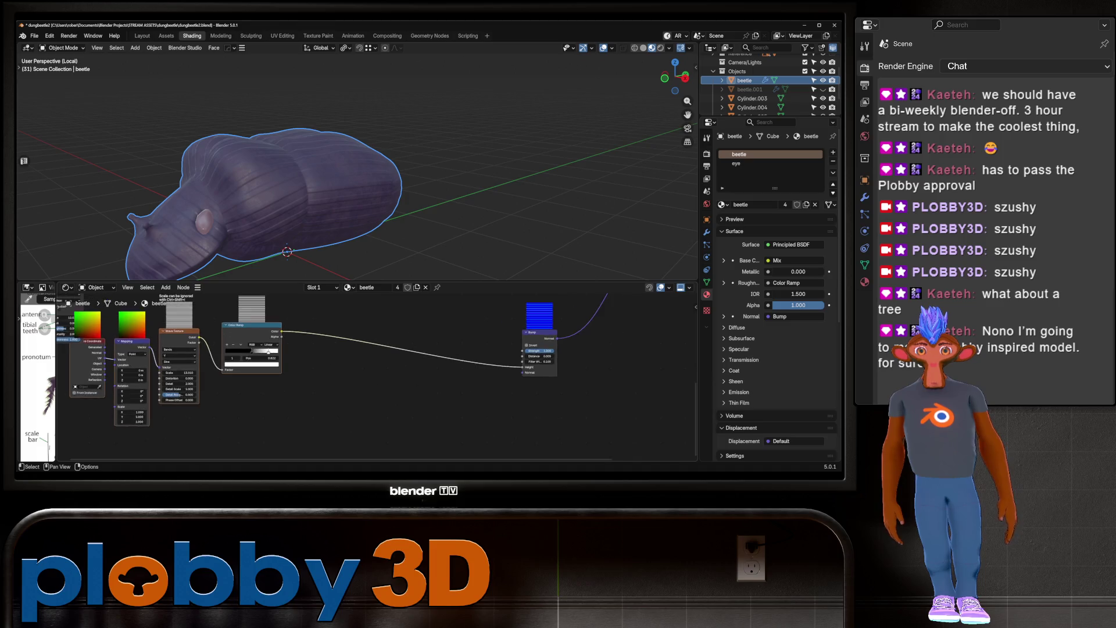
mouse_move(349, 378)
middle_mouse_down()
mouse_move(378, 314)
mouse_move(302, 401)
middle_mouse_up()
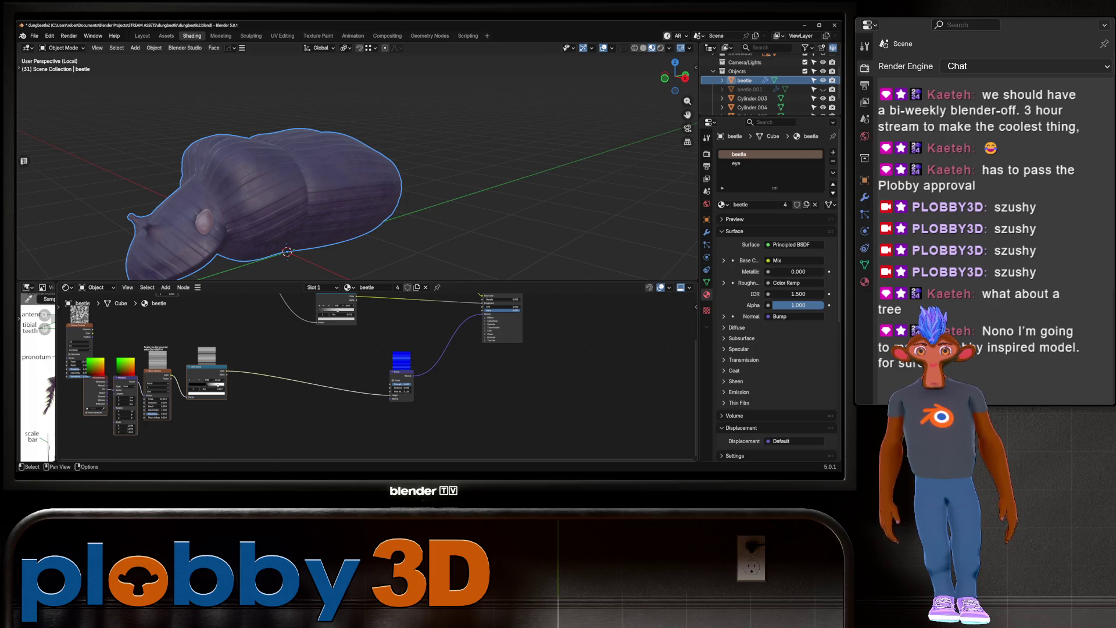
Add a Mix Color node below the colour ramp and link the ramp into it
key("shift+a")
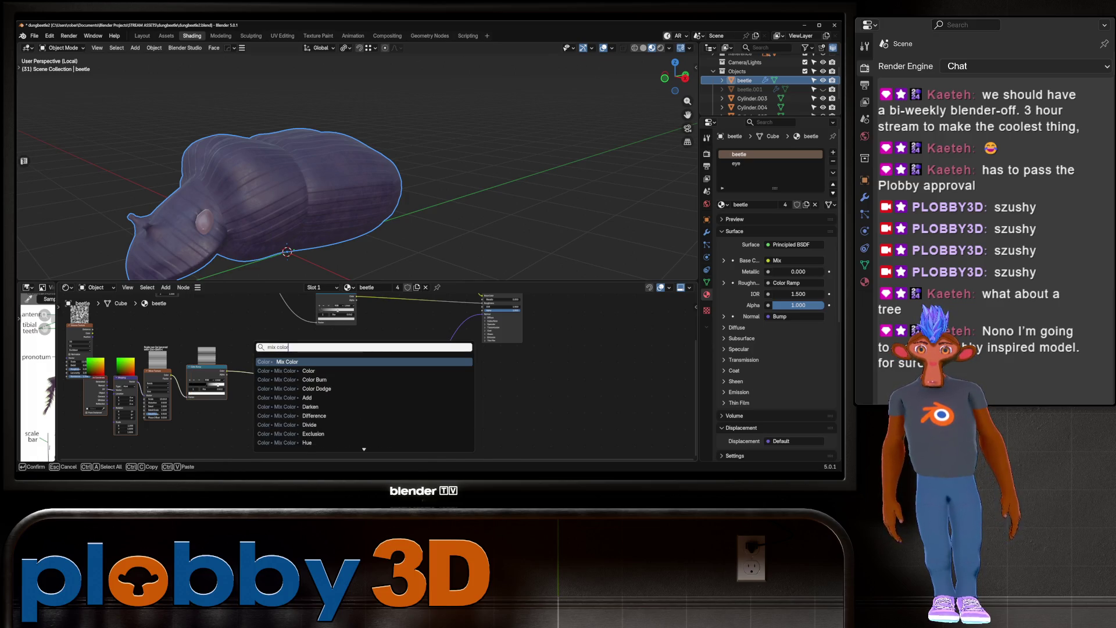
left_click(302, 357)
left_click(270, 421)
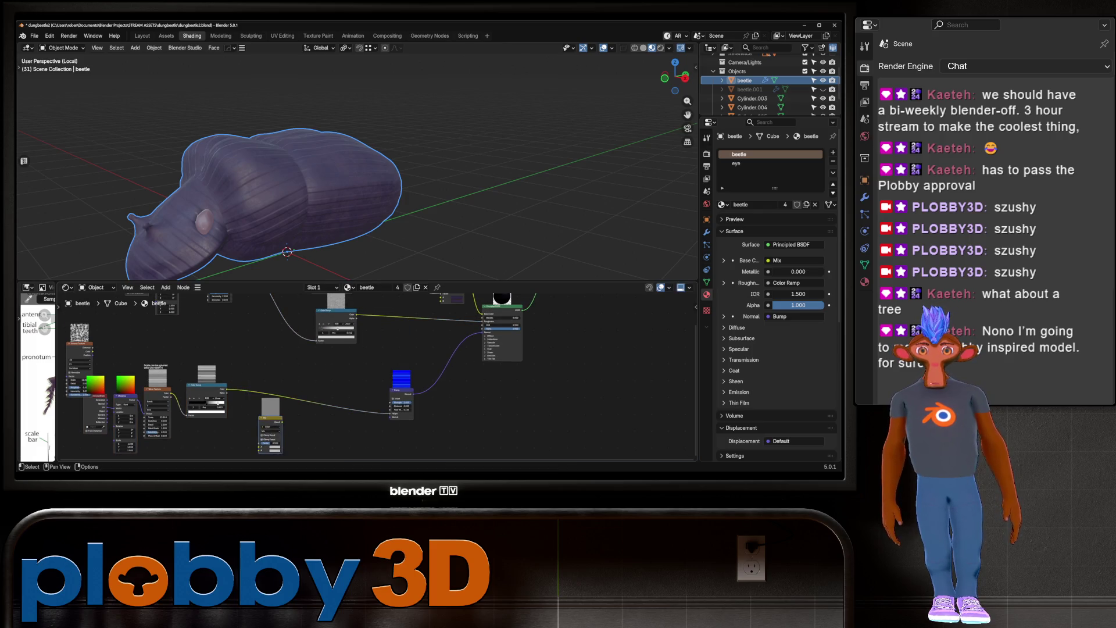
left_click_drag(226, 389, 258, 437)
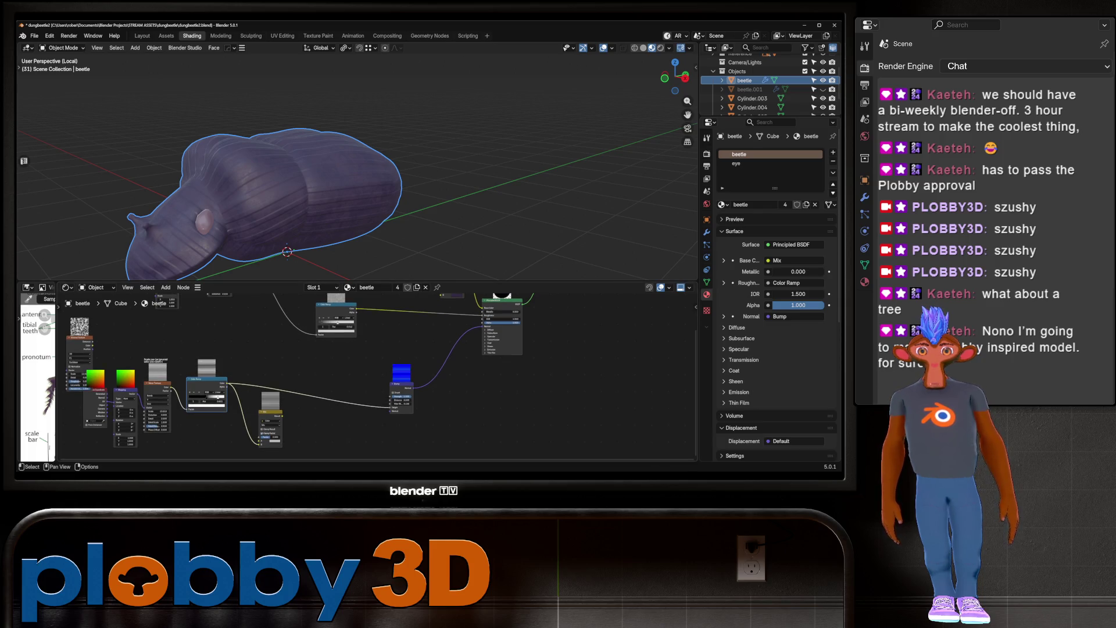
scroll(308, 372, "down", 3)
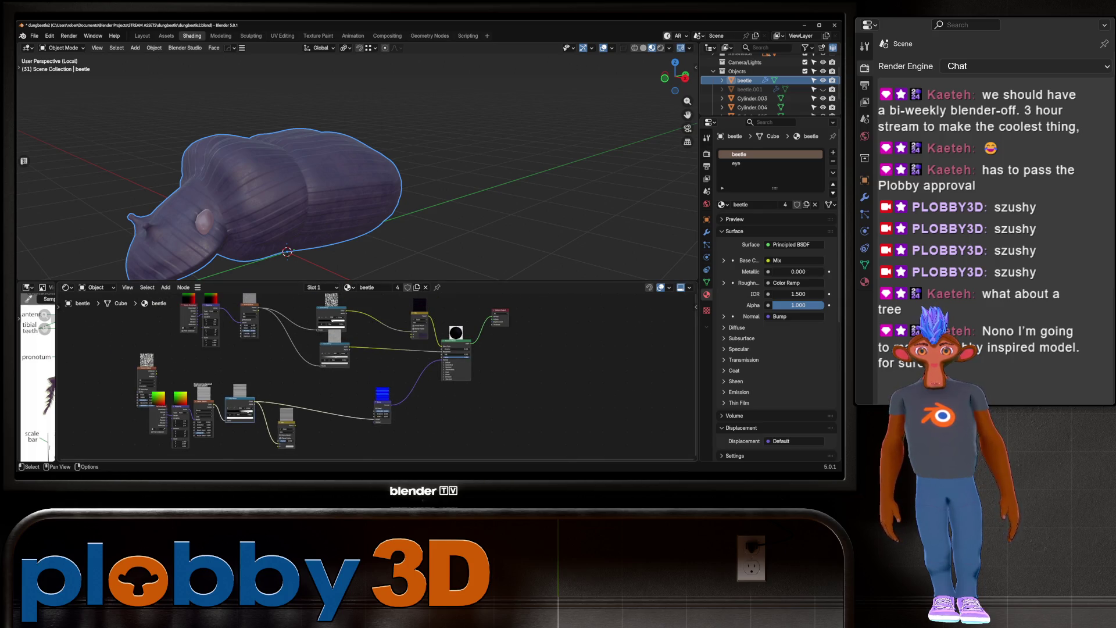
Add an Image Texture node using the Untitled image, placed beside the Mix node
key("shift+a")
mouse_move(308, 373)
type("image texture")
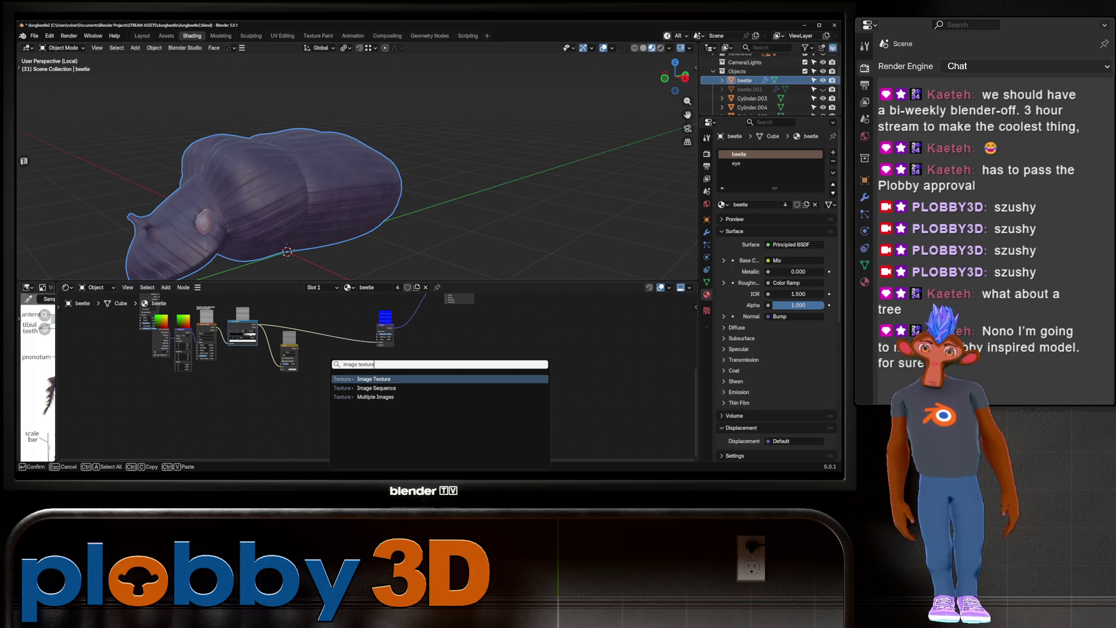
key("Return")
left_click(220, 397)
scroll(219, 397, "up", 1)
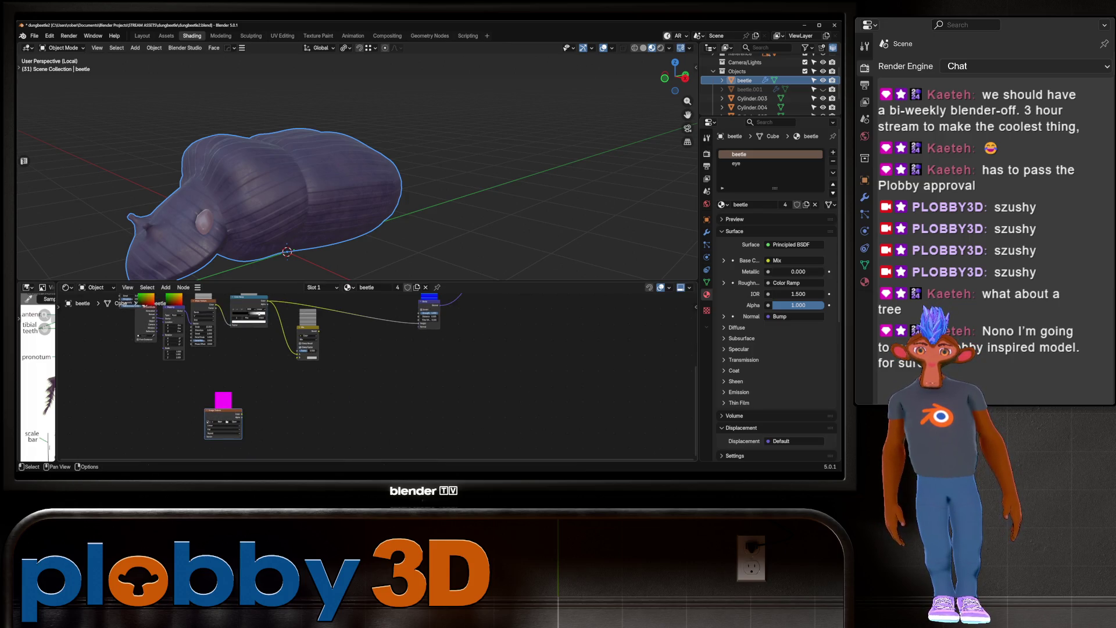
left_click(209, 421)
left_click(215, 439)
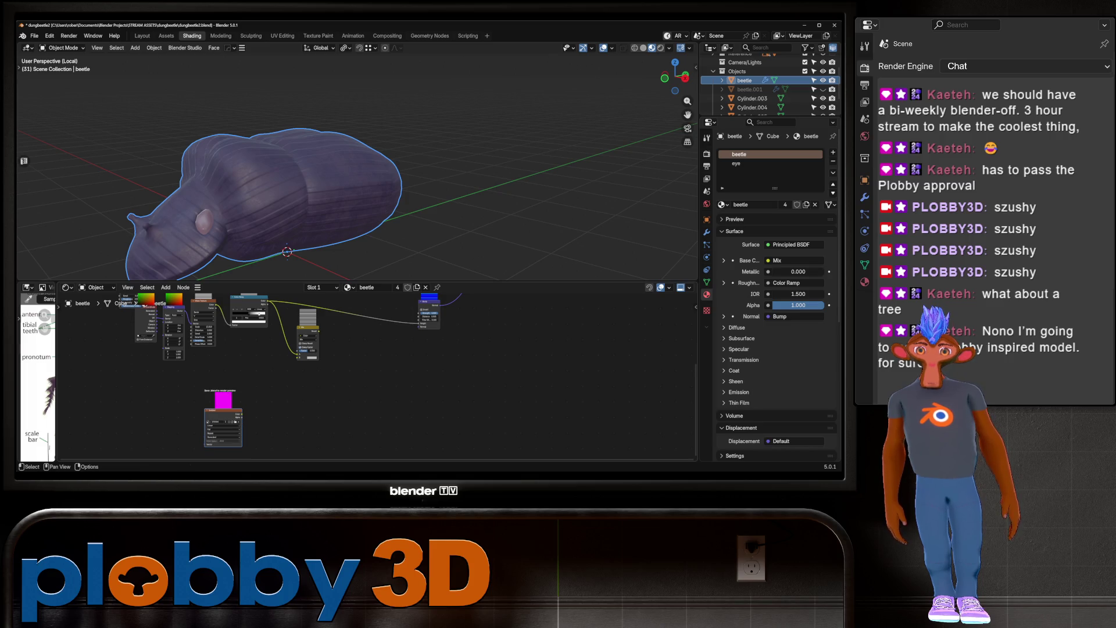
left_click_drag(222, 410, 237, 361)
Save the file as dungbeetle2.blend and return to the Texture Paint workspace
key("ctrl+s")
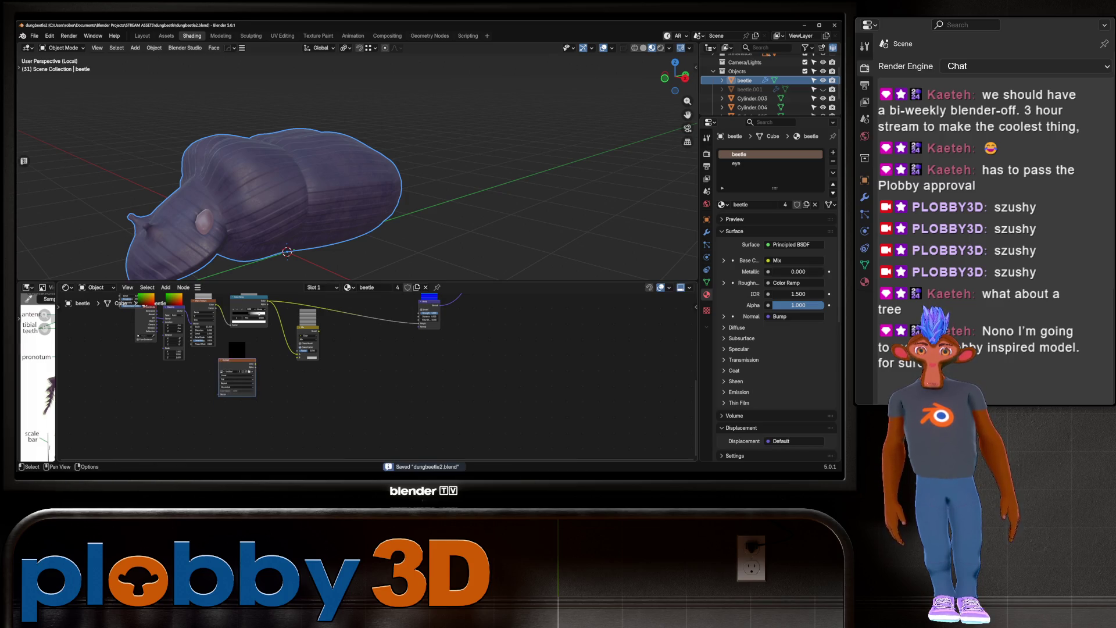
scroll(247, 352, "up", 3)
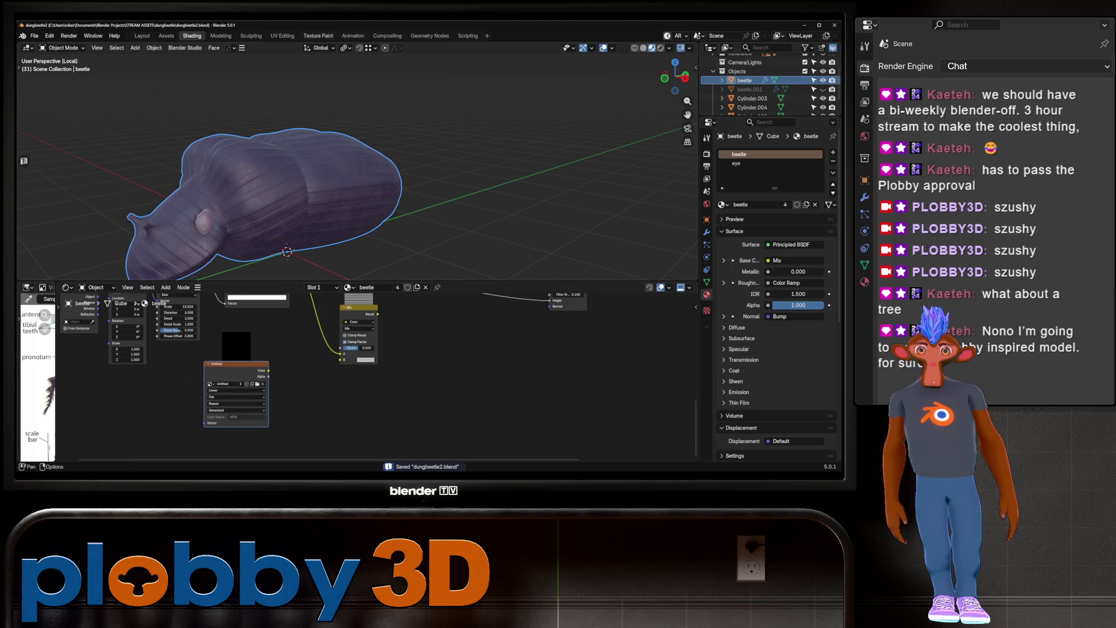
left_click(318, 35)
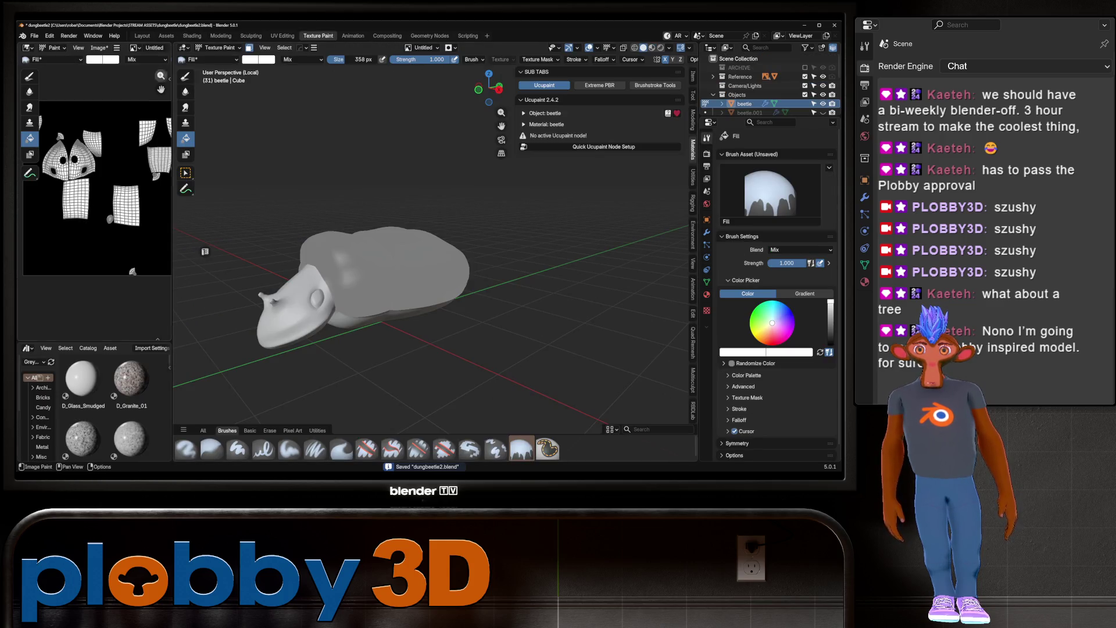
Dismiss the Image menu and return to Shading to view the beetle's Untitled Image Texture node
left_click(98, 48)
left_click(117, 139)
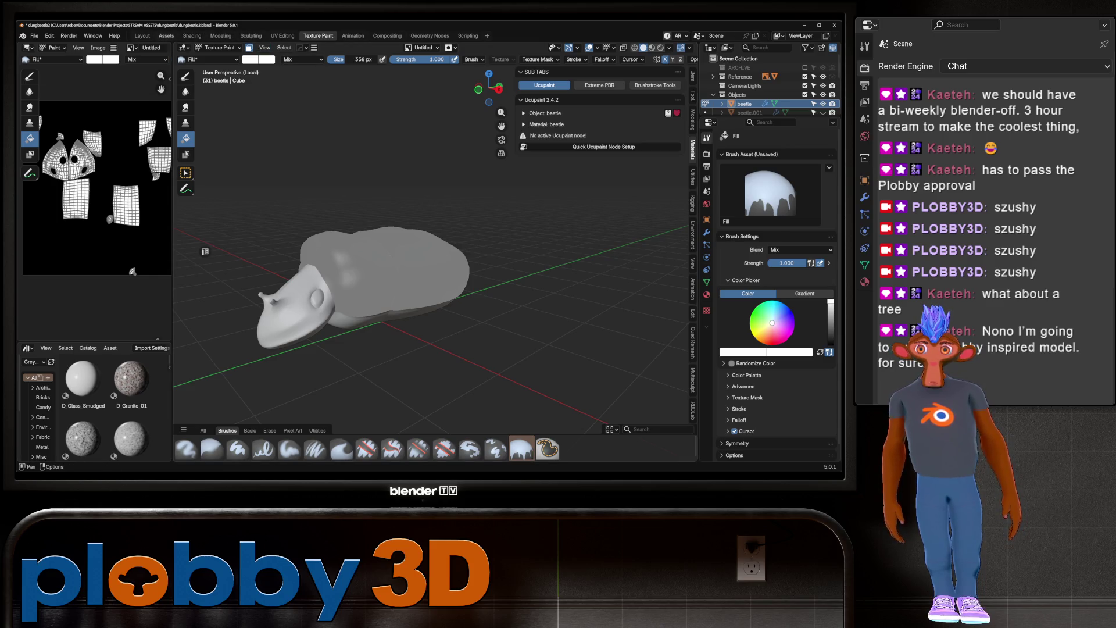
left_click(192, 35)
scroll(324, 375, "up", 2, "shift")
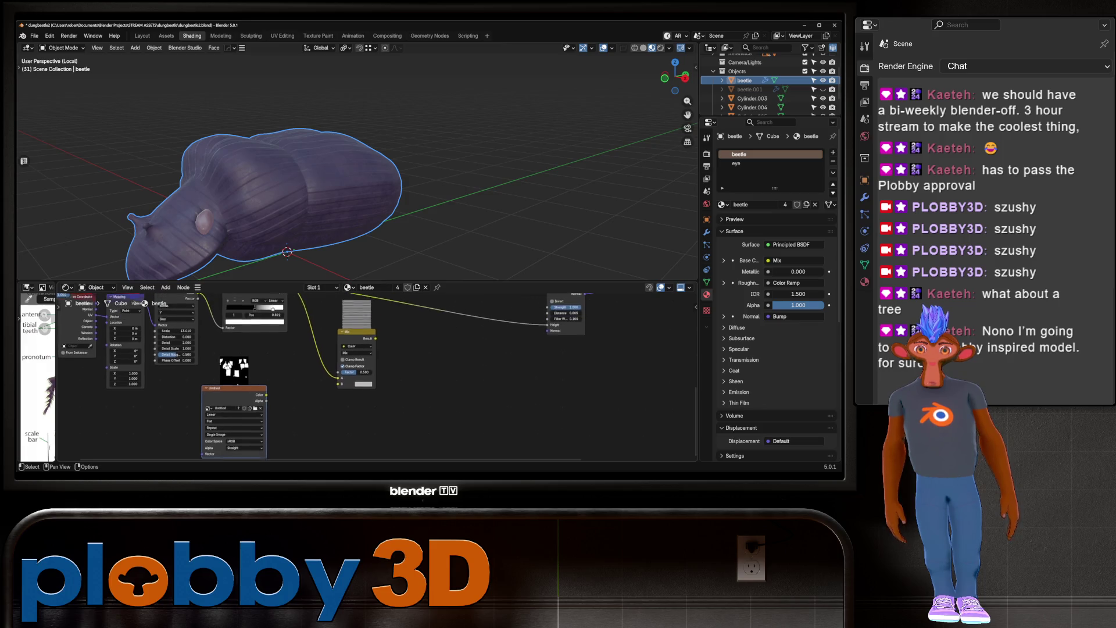
Feed the image texture colour into the Mix node and set the Mix factor to 1.000
left_click(355, 343, "ctrl+shift")
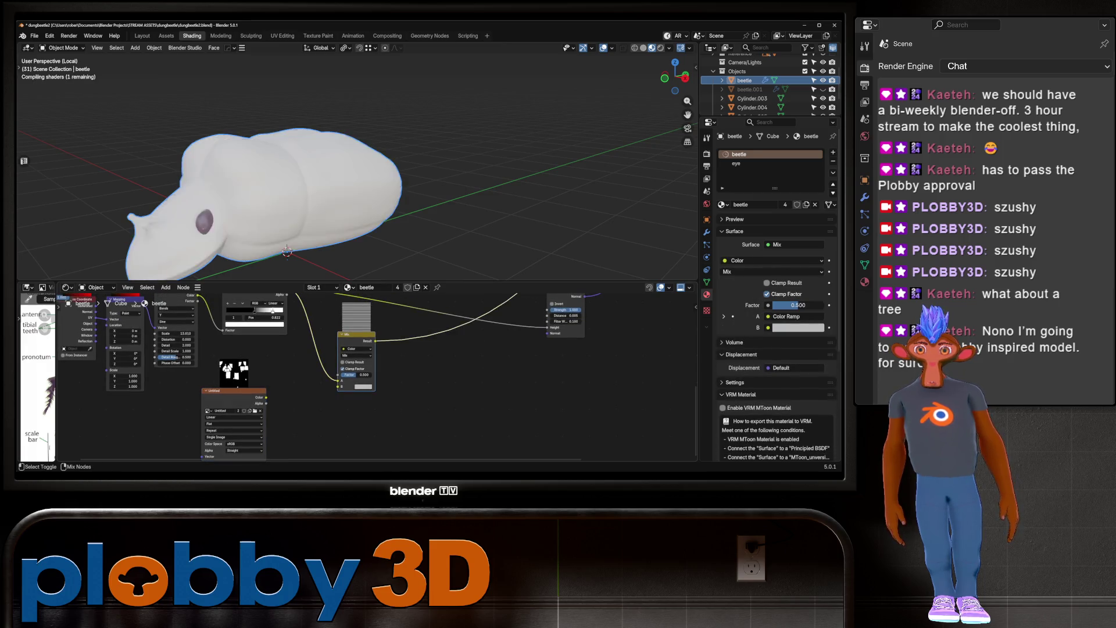
left_click_drag(266, 397, 339, 386)
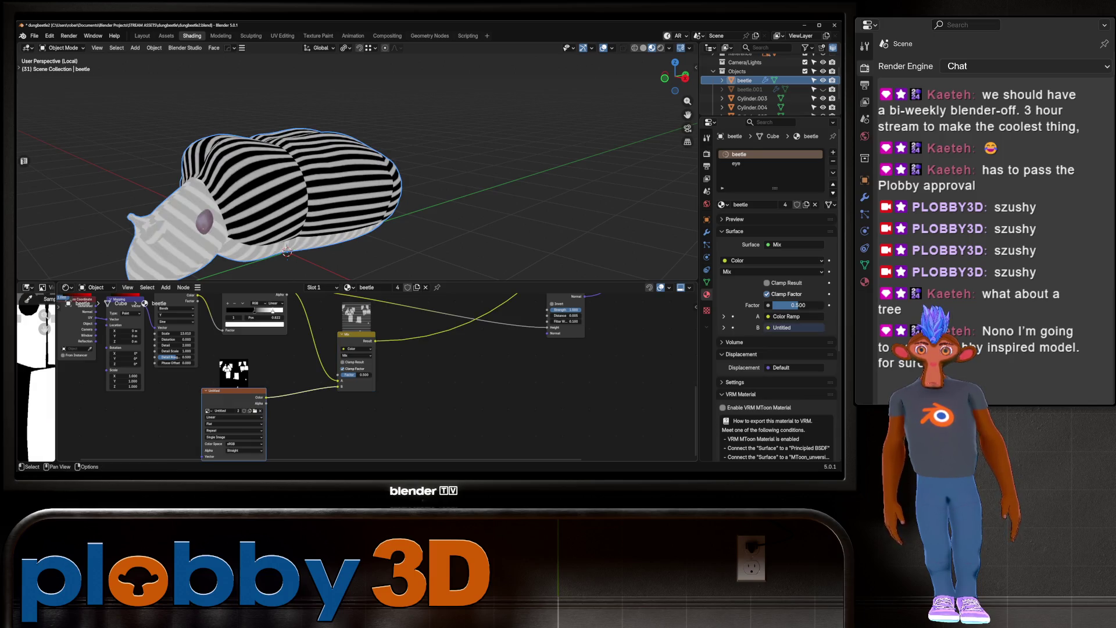
middle_click_drag(262, 192, 287, 161, "shift")
mouse_move(352, 375)
left_mouse_down()
mouse_move(383, 374)
mouse_move(339, 375)
left_mouse_up()
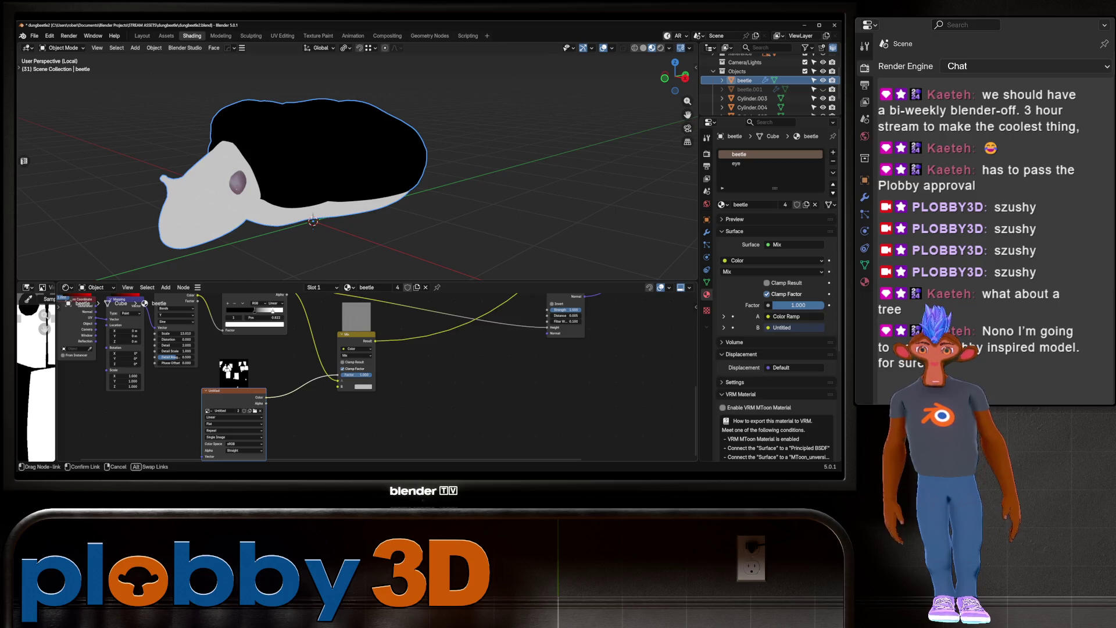
mouse_move(407, 174)
middle_mouse_down()
mouse_move(569, 180)
mouse_move(570, 146)
mouse_move(576, 186)
mouse_move(558, 209)
mouse_move(546, 192)
mouse_move(534, 197)
middle_mouse_up()
middle_click_drag(523, 348, 433, 411)
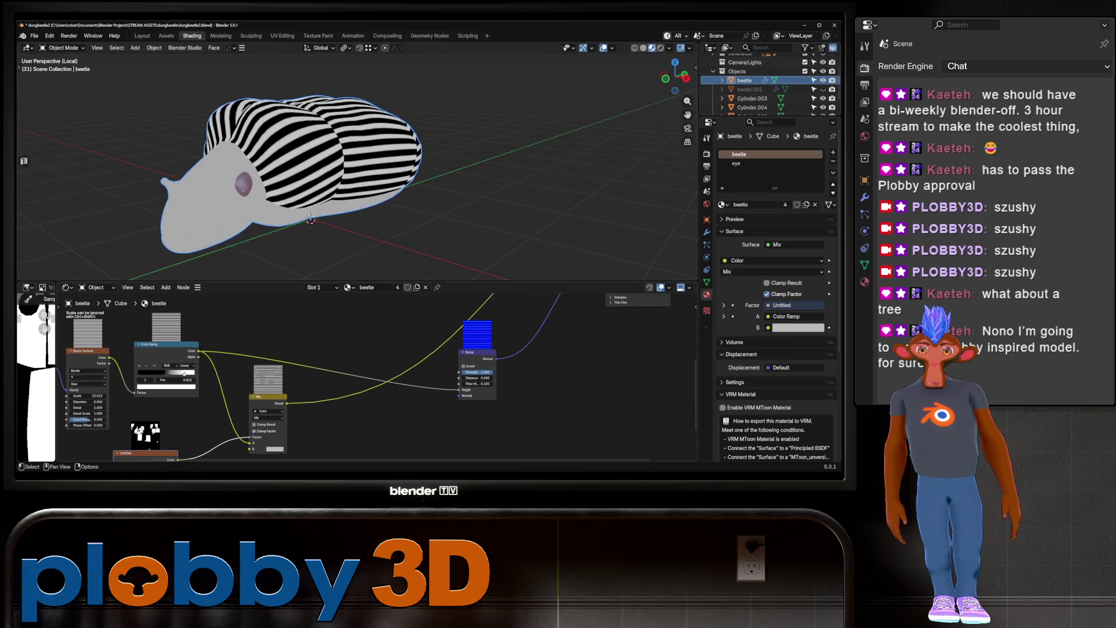
Route the Mix result into Bump Height and reconnect Principled BSDF to the Surface output
right_click_drag(294, 402, 454, 375, "ctrl")
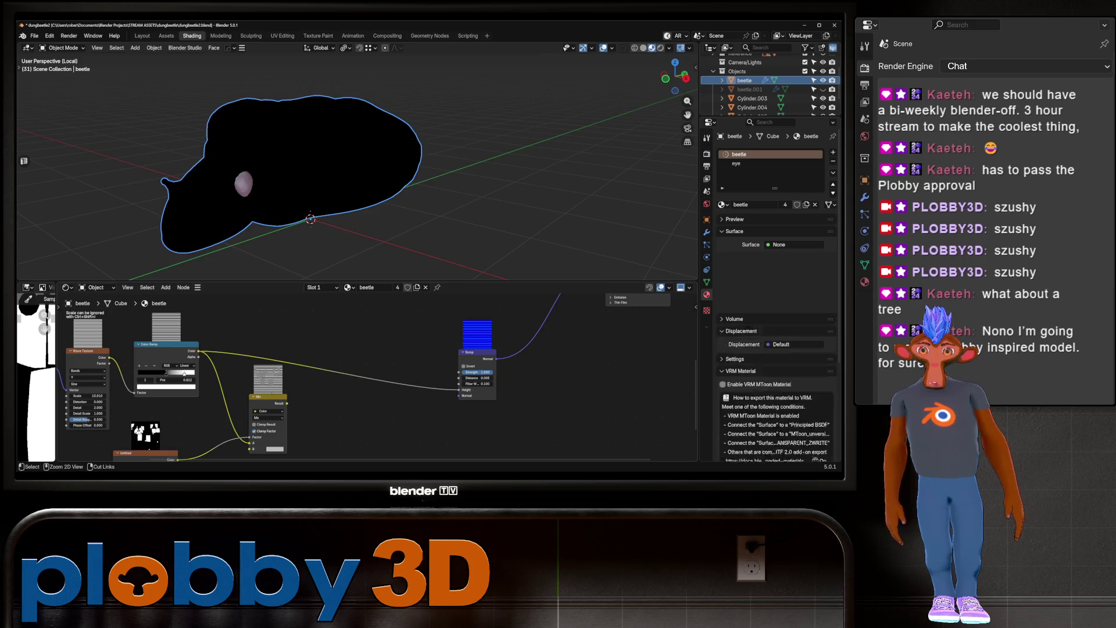
left_click_drag(287, 403, 458, 390)
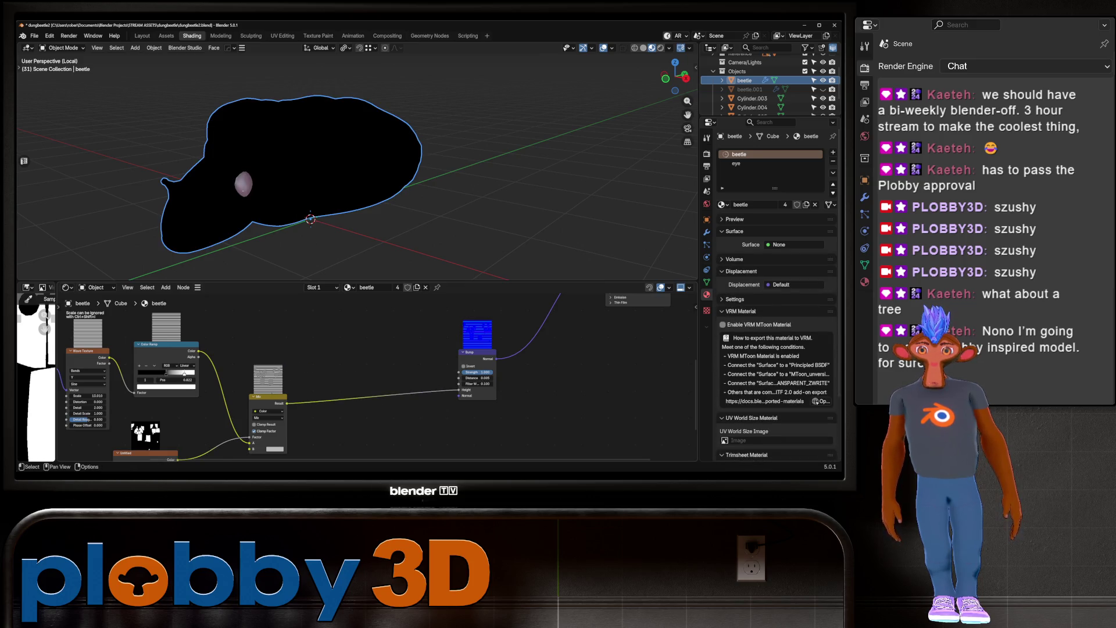
middle_click_drag(459, 390, 351, 462)
left_click(486, 372, "ctrl+shift")
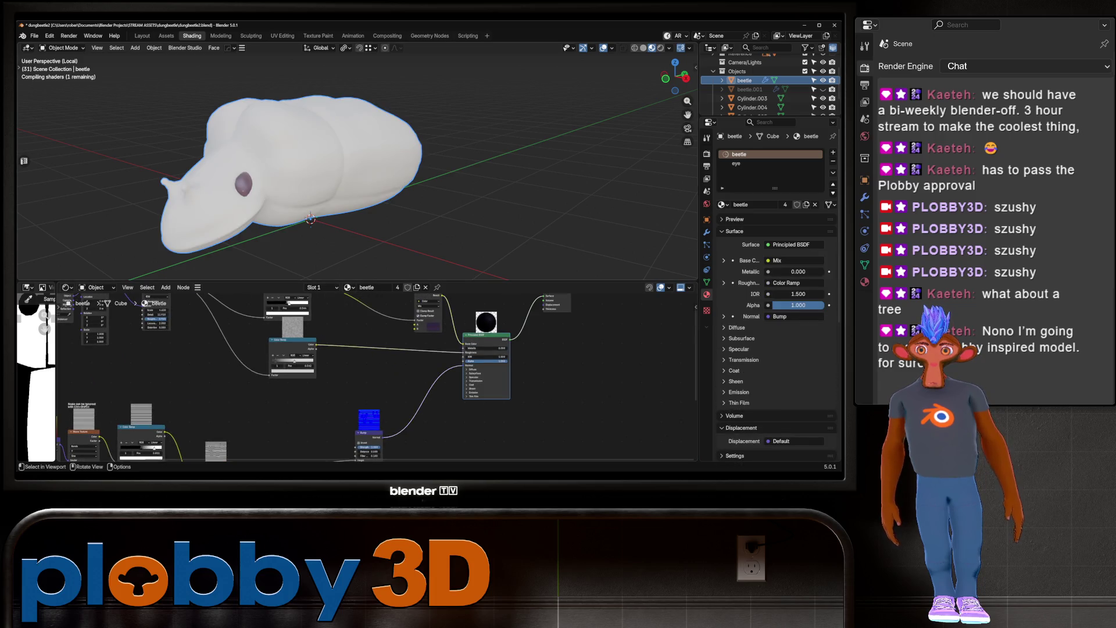
Frame the wave texture nodes and set the Wave Texture bands direction to X
mouse_move(349, 175)
middle_mouse_down()
mouse_move(465, 163)
mouse_move(372, 174)
middle_mouse_up()
middle_click_drag(349, 372, 506, 459)
scroll(407, 395, "up", 1)
mouse_move(465, 407)
middle_mouse_down()
mouse_move(174, 407)
mouse_move(187, 344)
mouse_move(242, 327)
mouse_move(310, 383)
middle_mouse_up()
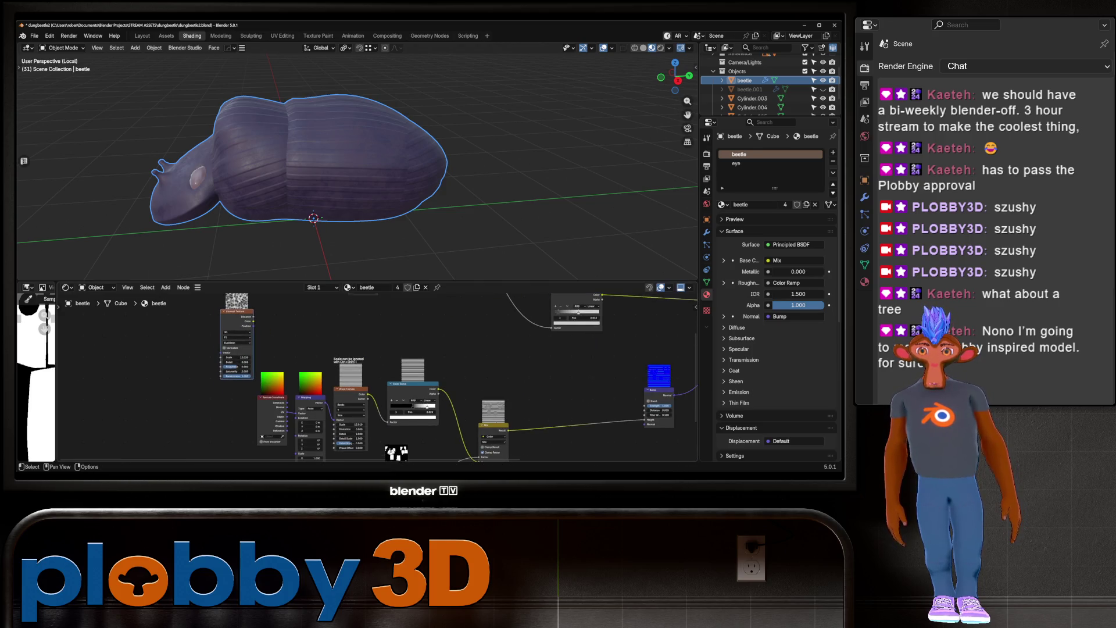
scroll(378, 372, "down", 1)
middle_click_drag(373, 319, 372, 338)
scroll(386, 321, "up", 2)
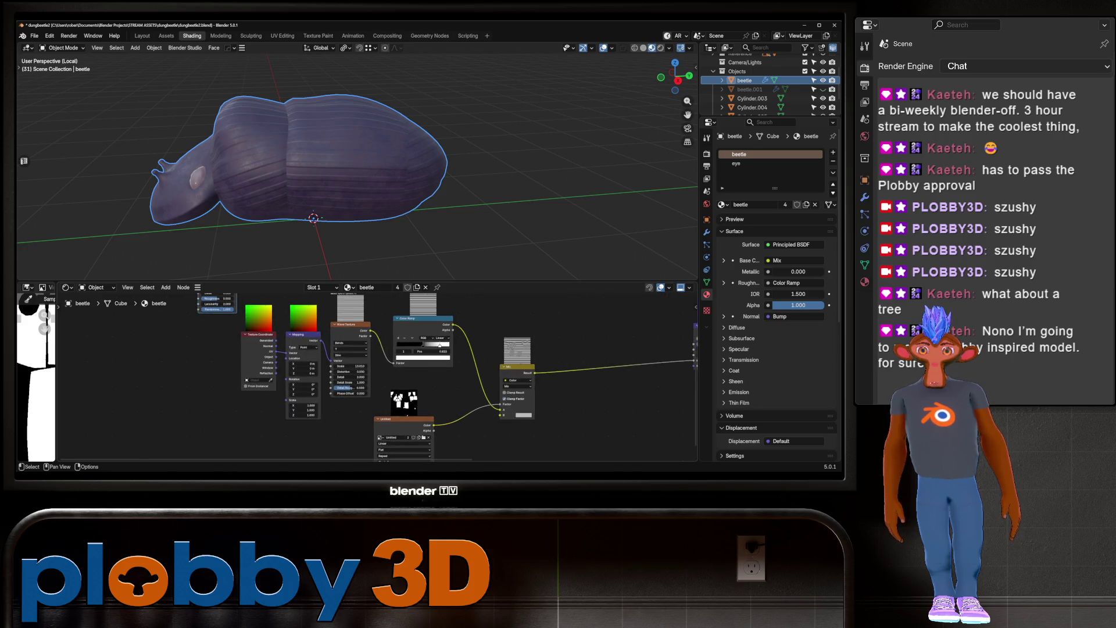
left_click_drag(436, 344, 440, 345)
mouse_move(325, 174)
middle_mouse_down()
mouse_move(476, 209)
mouse_move(599, 216)
middle_mouse_up()
scroll(388, 360, "up", 1)
scroll(344, 372, "up", 1)
left_click(345, 346)
left_click(344, 337)
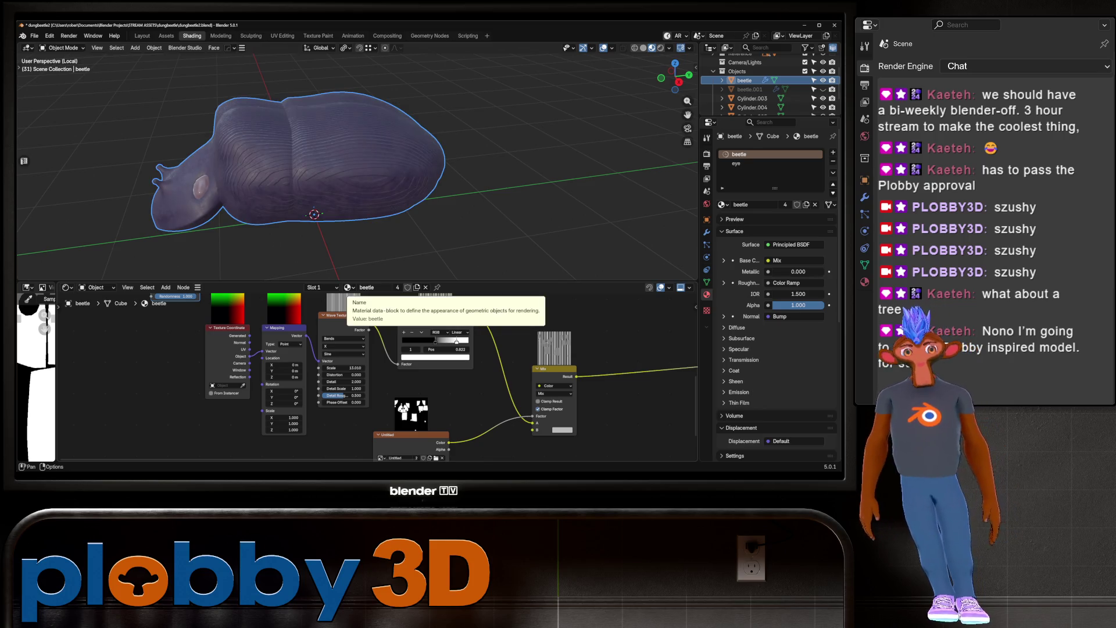
Lower the wave texture scale to 5.680 for wider stripes
middle_click_drag(349, 175, 407, 133)
mouse_move(349, 367)
left_mouse_down()
mouse_move(323, 367)
mouse_move(333, 367)
left_mouse_up()
middle_click_drag(348, 174, 372, 117)
mouse_move(348, 175)
middle_mouse_down()
mouse_move(396, 152)
mouse_move(360, 157)
middle_mouse_up()
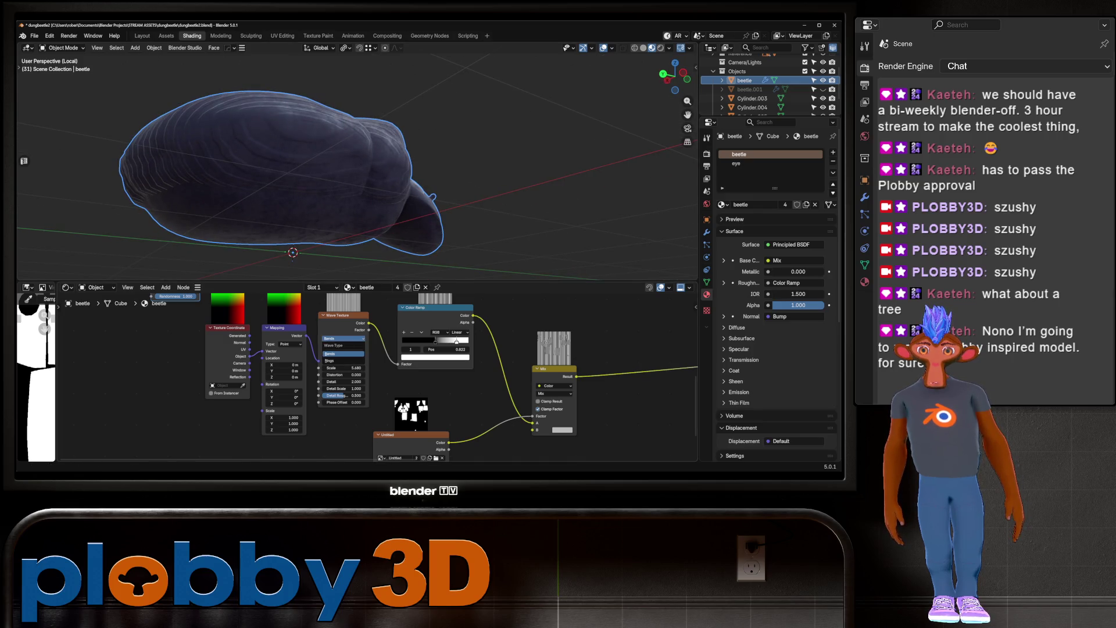
Try diagonal wave bands, then set the bands direction back to X
left_click(344, 346)
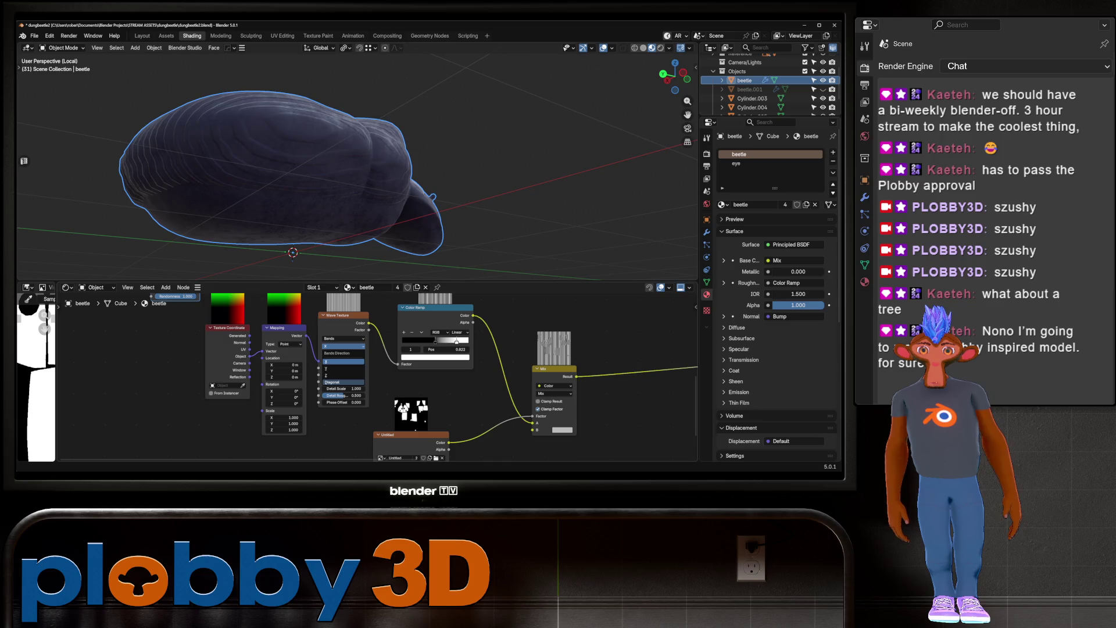
left_click(334, 381)
mouse_move(348, 175)
middle_mouse_down()
mouse_move(372, 151)
mouse_move(407, 145)
mouse_move(383, 162)
mouse_move(372, 134)
middle_mouse_up()
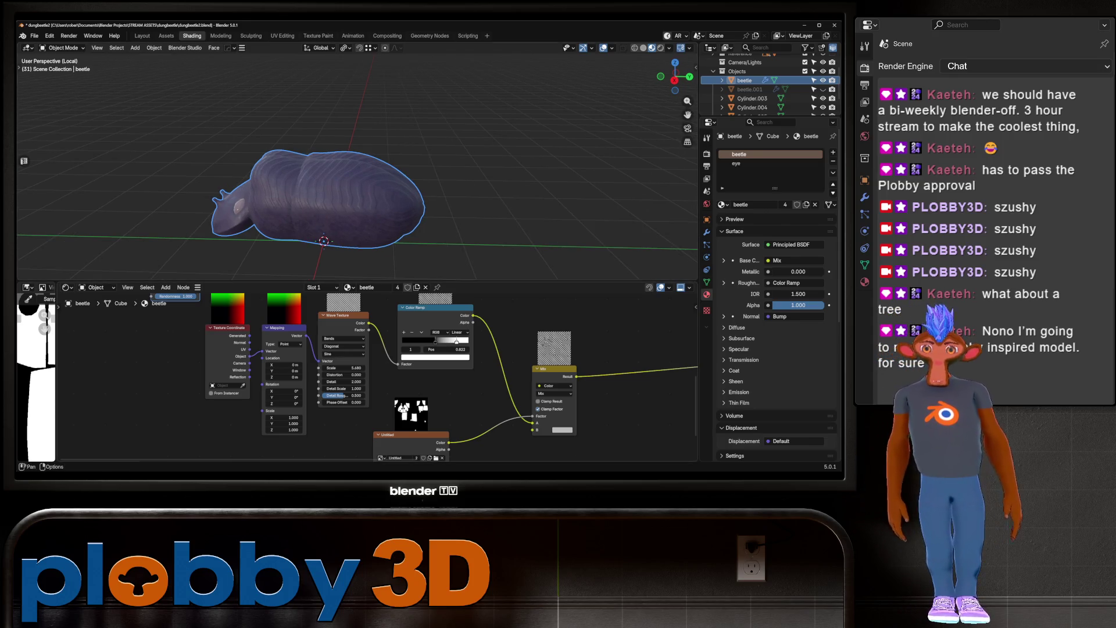
middle_click_drag(372, 175, 384, 169)
left_click(344, 346)
left_click(340, 339)
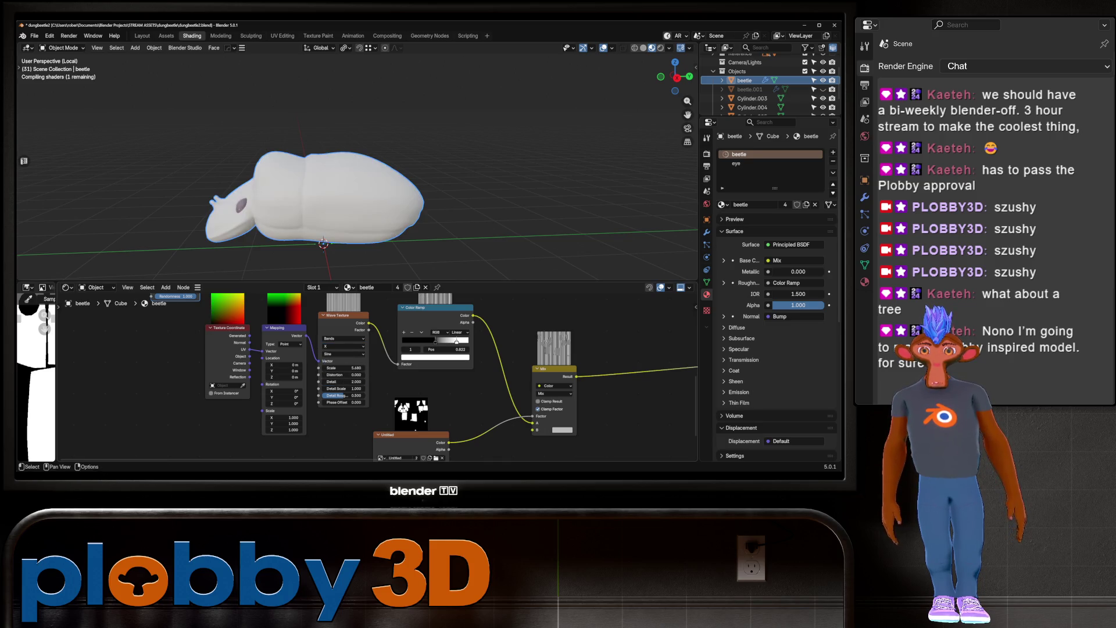
Raise the wave texture scale to 15.350 for finer stripes
mouse_move(349, 174)
middle_mouse_down()
mouse_move(361, 174)
mouse_move(371, 134)
mouse_move(465, 174)
mouse_move(441, 180)
middle_mouse_up()
mouse_move(344, 367)
left_mouse_down()
mouse_move(384, 367)
mouse_move(366, 367)
left_mouse_up()
mouse_move(348, 174)
middle_mouse_down()
mouse_move(360, 227)
mouse_move(363, 142)
middle_mouse_up()
Duplicate the beetle as a backup copy, beetle.002
key("Tab")
key("Tab")
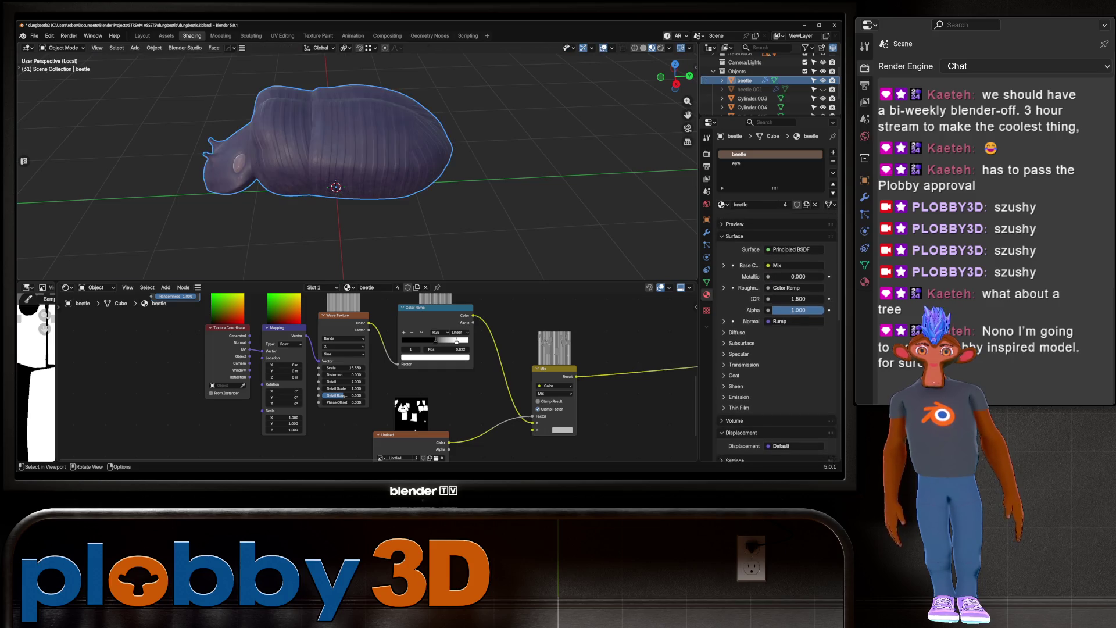
key("shift+d")
key("Escape")
Move the beetle duplicate into the ARCHIVE collection
key("m")
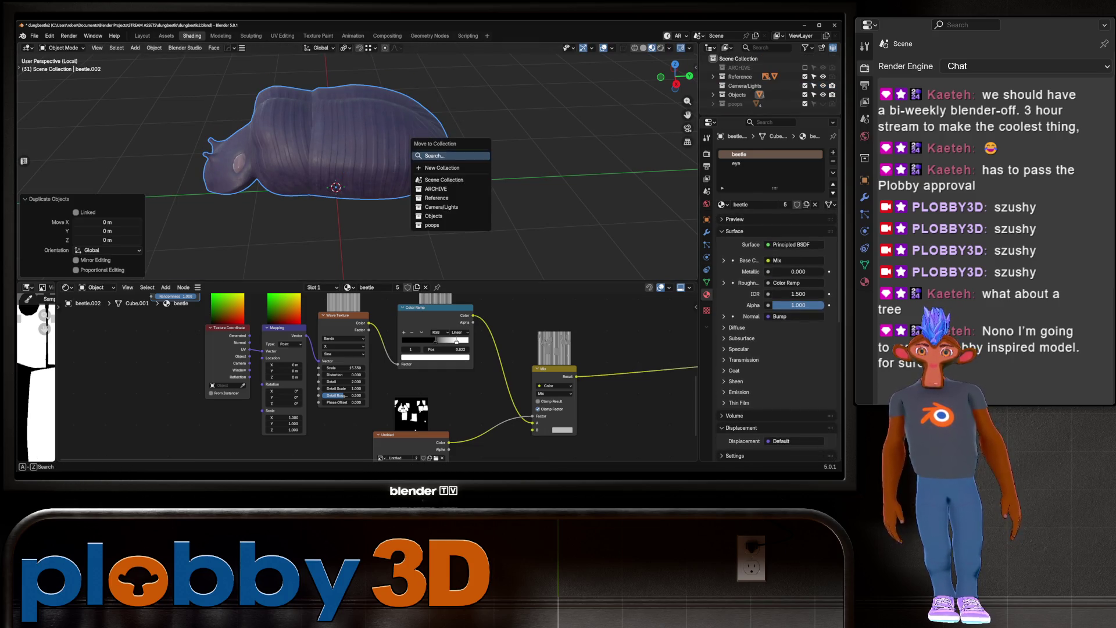
left_click(451, 179)
key("Tab")
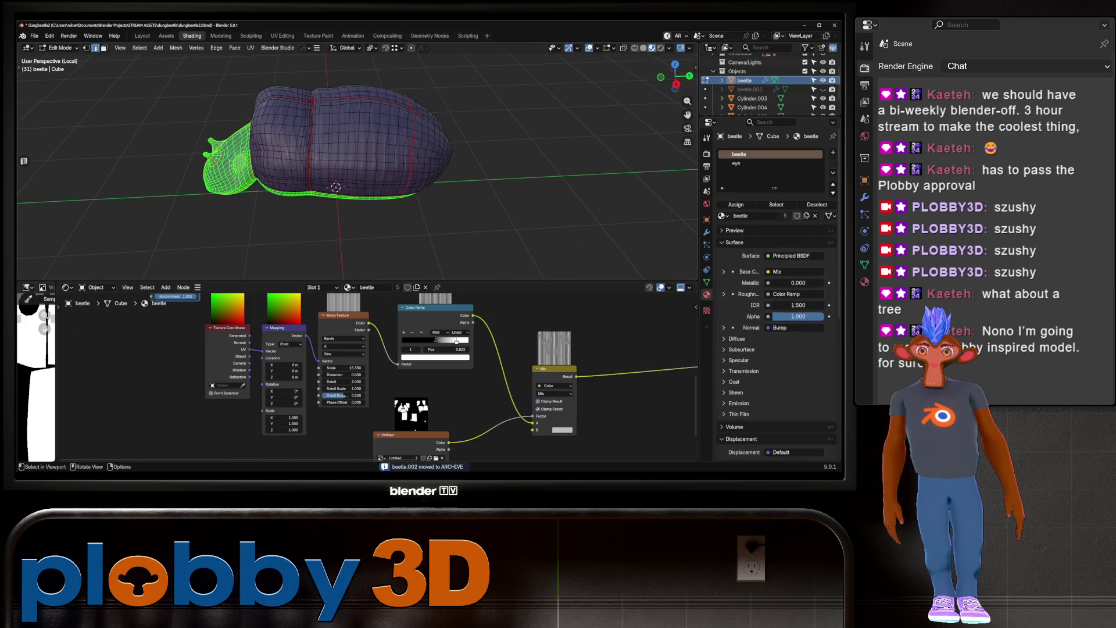
key("Tab")
key("Tab")
Select the beetle's middle body section by UV island and view it in UV Editing
key("alt+a")
middle_click_drag(348, 174, 430, 166)
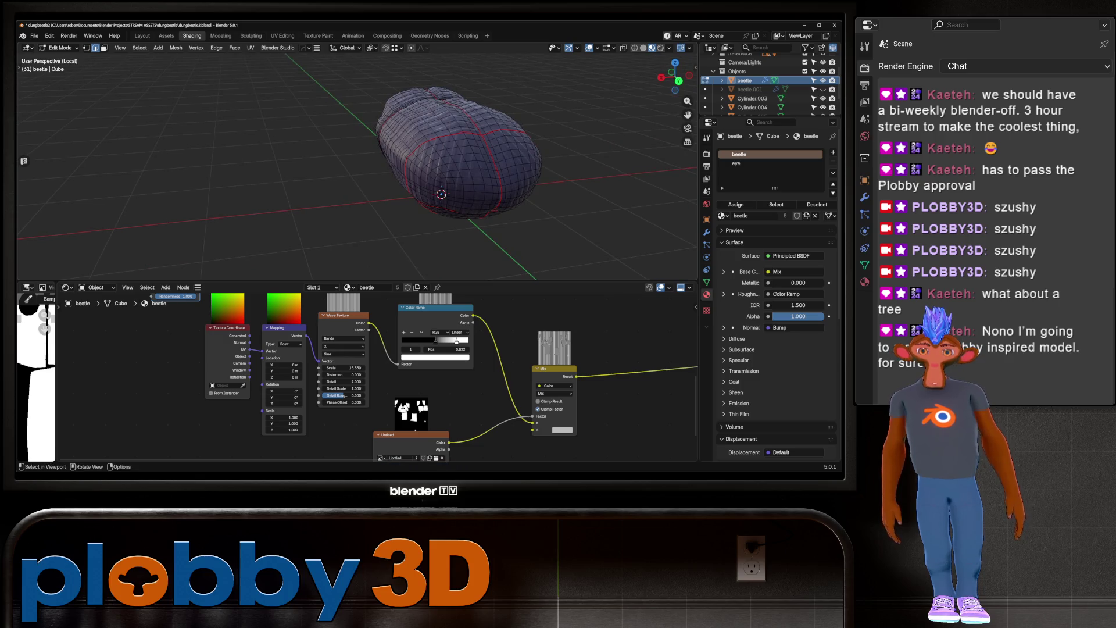
key("l")
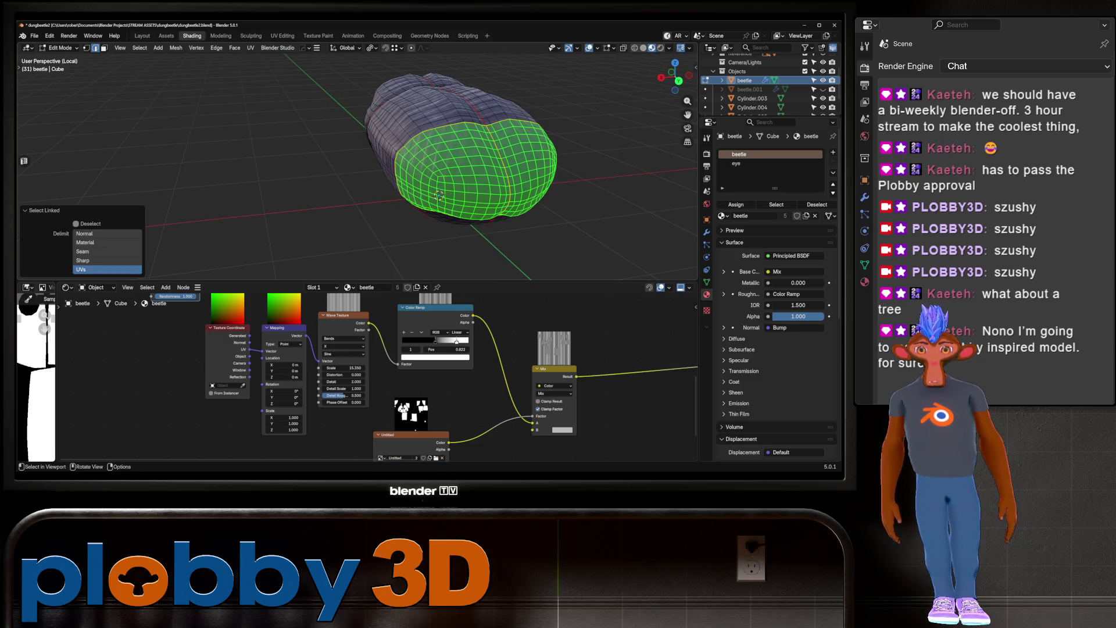
mouse_move(407, 192)
middle_mouse_down()
mouse_move(434, 165)
mouse_move(418, 163)
mouse_move(462, 139)
middle_mouse_up()
key("alt+a")
key("l")
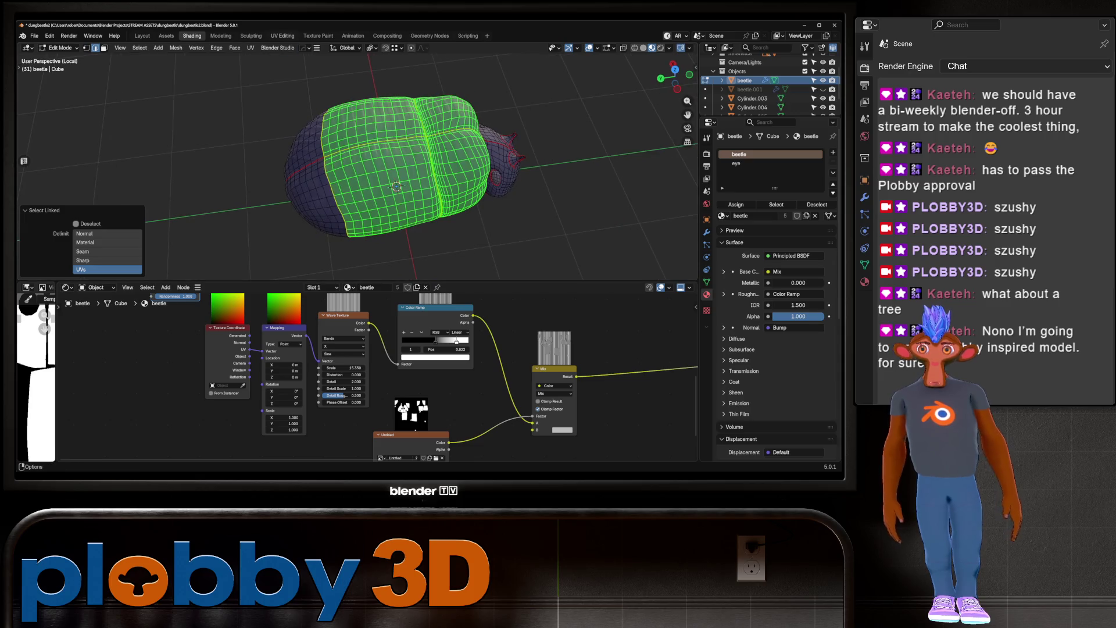
left_click(282, 36)
Rotate the selected UV islands, exit to Object Mode, and switch back to Layout
key("r")
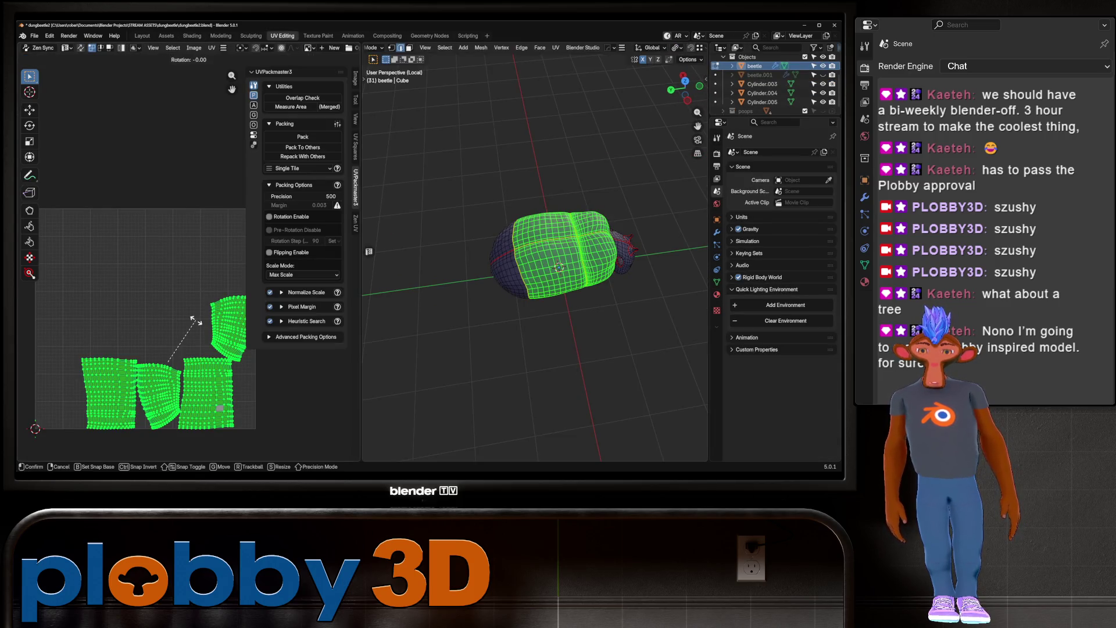
key("Return")
key("Tab")
middle_click_drag(523, 262, 535, 221)
scroll(535, 261, "up", 4)
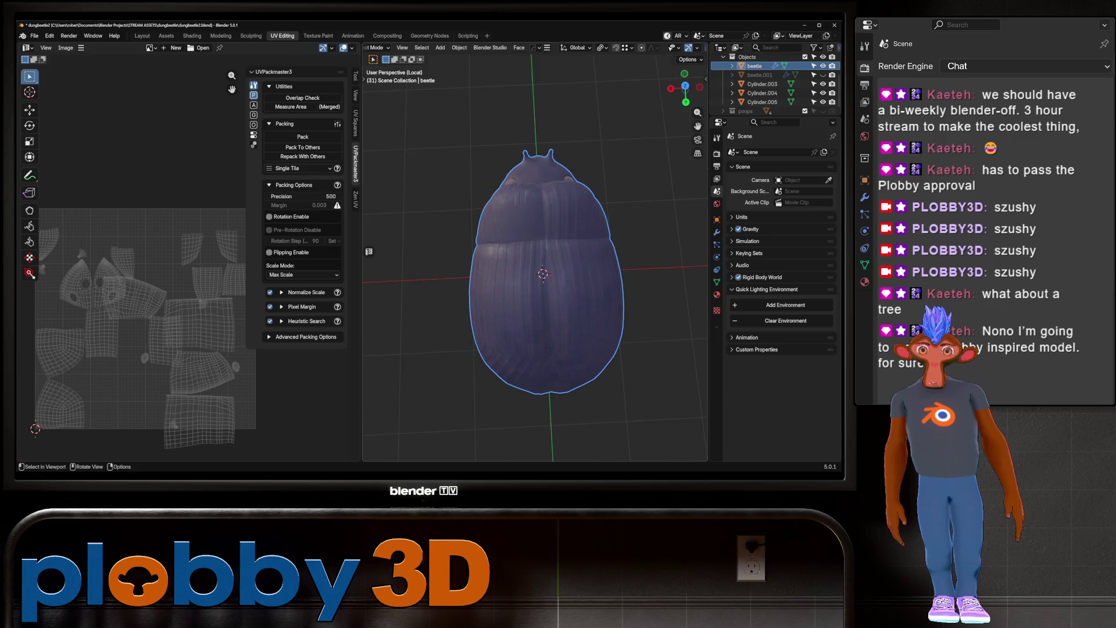
mouse_move(535, 261)
middle_mouse_down()
mouse_move(575, 250)
mouse_move(541, 250)
mouse_move(564, 221)
middle_mouse_up()
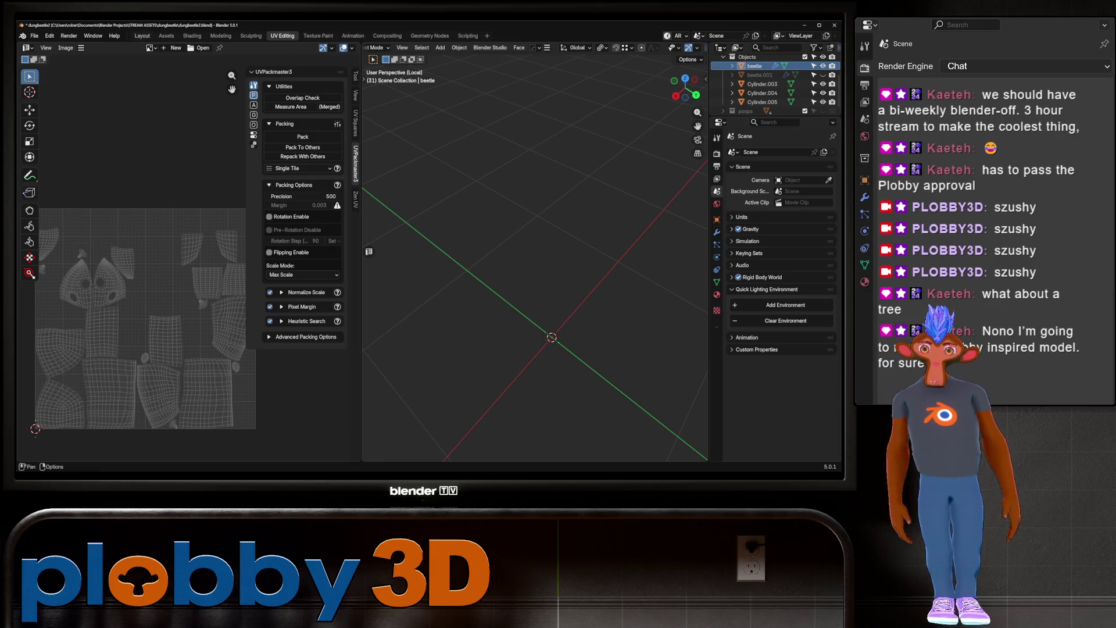
left_click(142, 35)
scroll(349, 262, "down", 5)
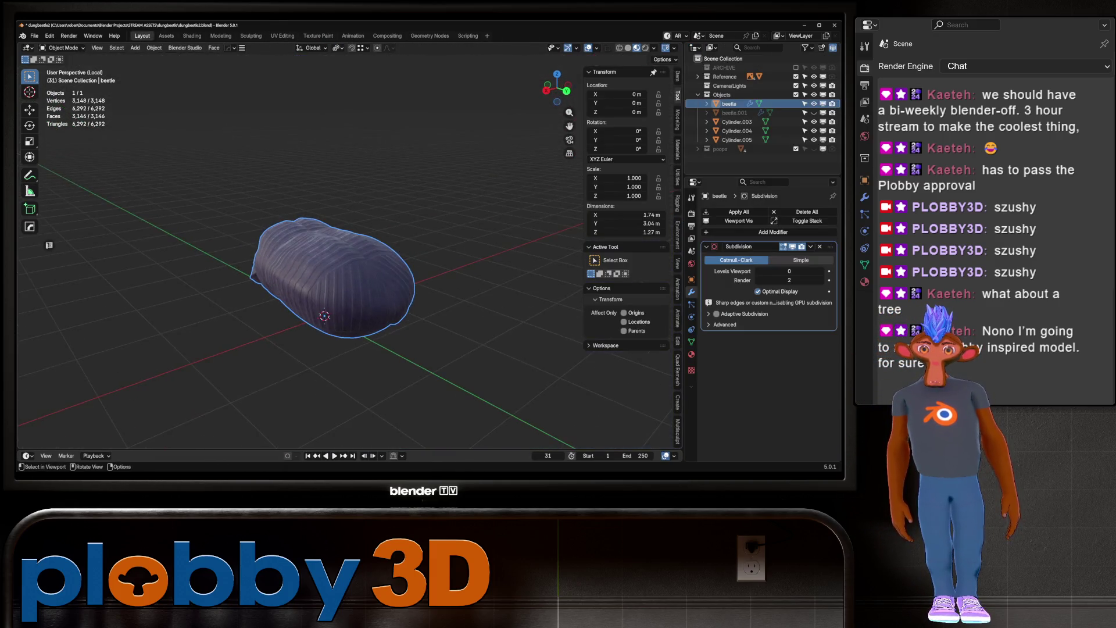
Check the beetle in Edit Mode, peek at Assets, then cycle to Sculpting with the Relax Slide brush
key("Tab")
middle_click_drag(349, 233, 372, 325)
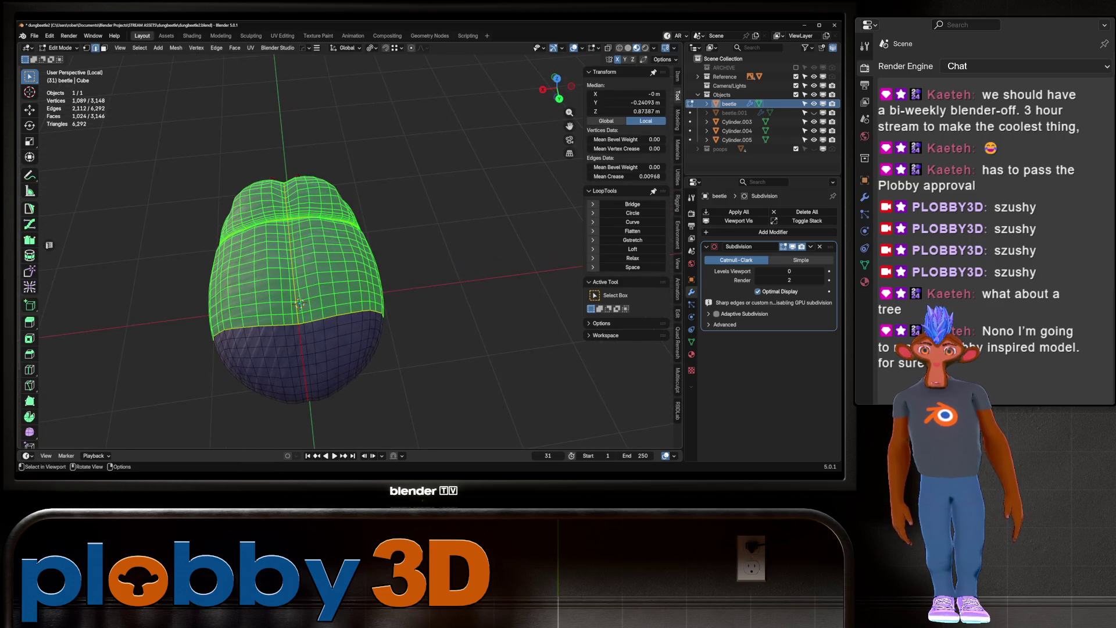
key("Tab")
left_click(166, 35)
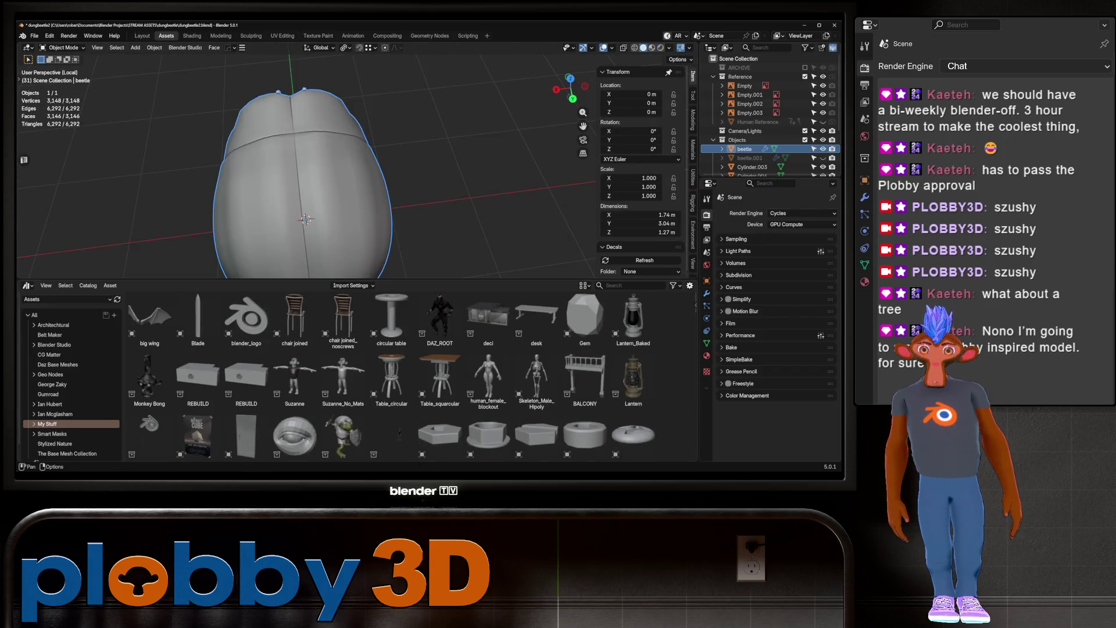
key("ctrl+Page_Up")
mouse_move(348, 233)
middle_mouse_down()
mouse_move(384, 302)
mouse_move(337, 238)
mouse_move(433, 242)
middle_mouse_up()
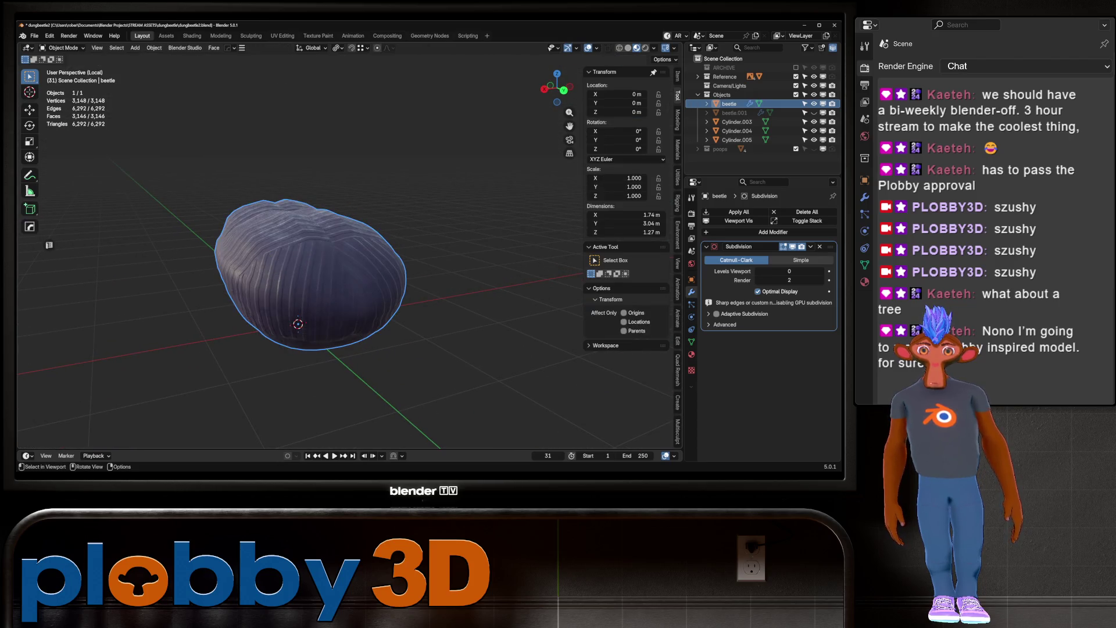
key("ctrl+Page_Down")
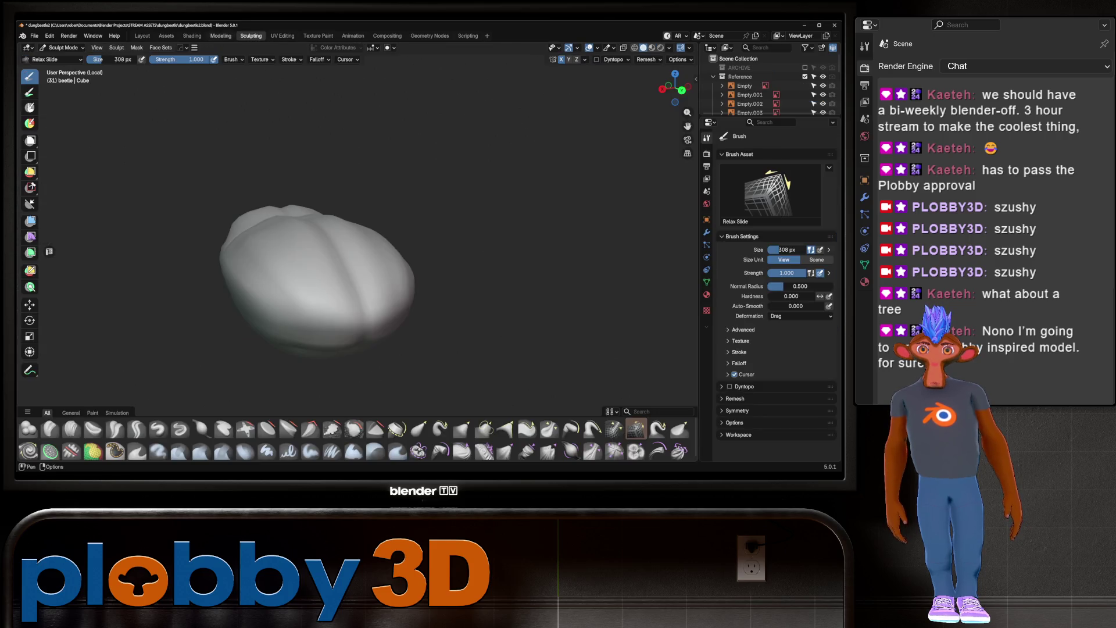
Cycle on to the Shading workspace and view the ridged purple beetle from a low side angle
key("ctrl+Page_Down")
mouse_move(349, 174)
middle_mouse_down()
mouse_move(407, 177)
mouse_move(366, 180)
mouse_move(372, 244)
middle_mouse_up()
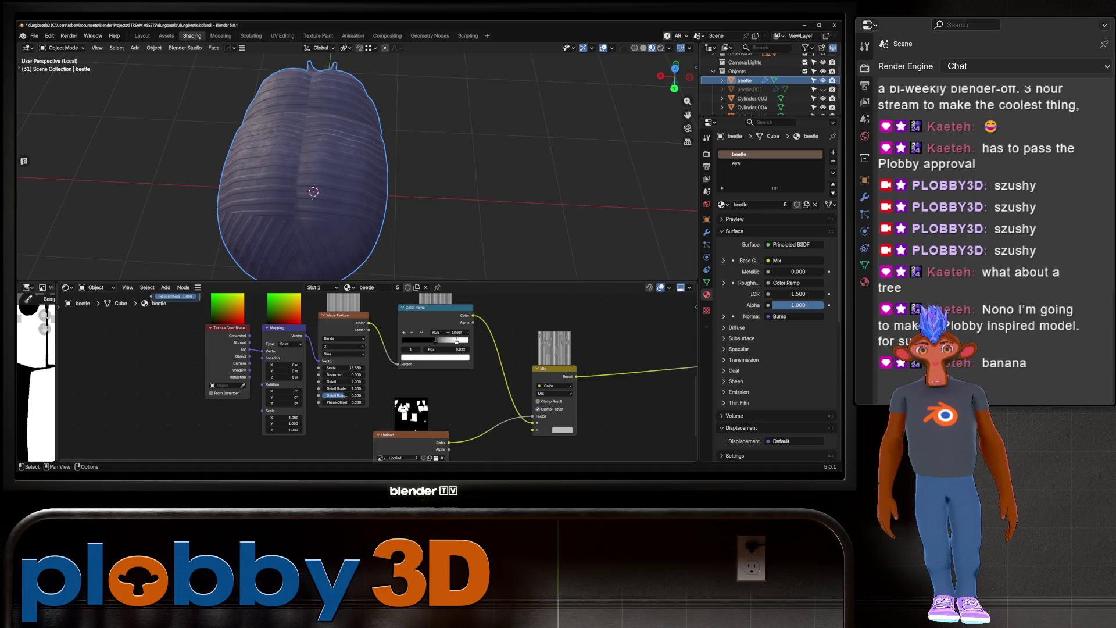
key("Tab")
middle_click_drag(314, 192, 313, 152)
key("Tab")
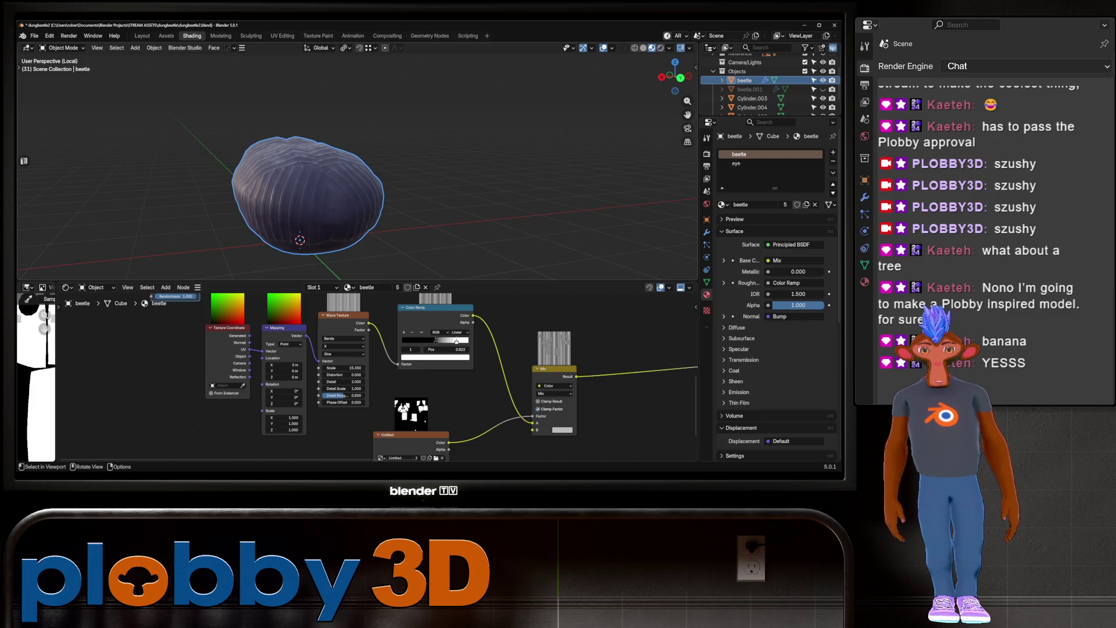
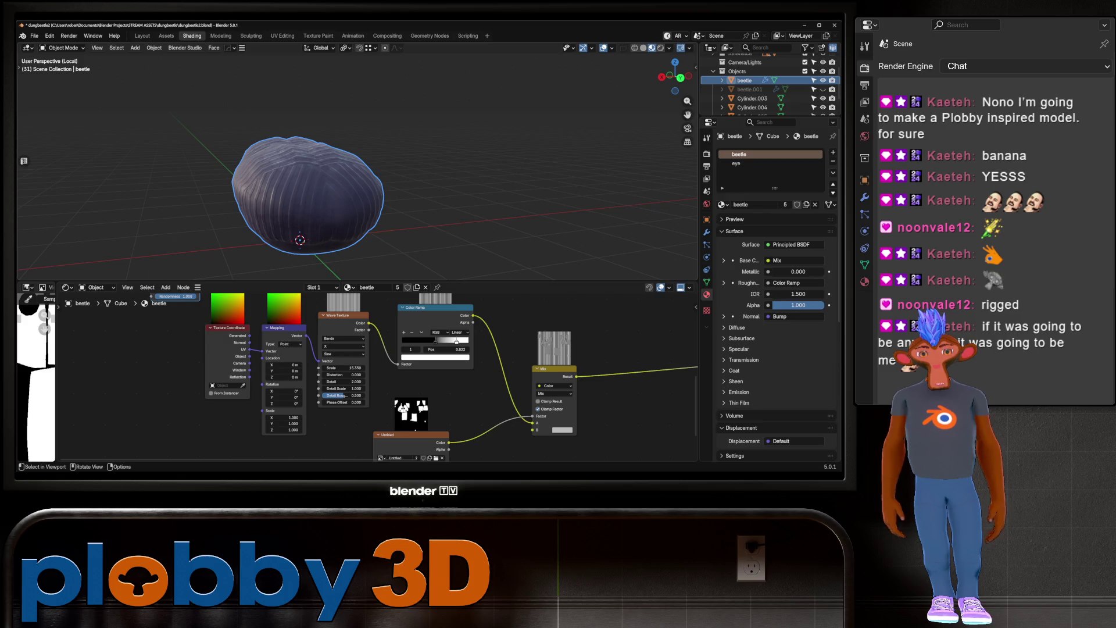
Select the beetle's lower shell UV island in Edit Mode
mouse_move(349, 233)
middle_mouse_down()
mouse_move(348, 203)
mouse_move(372, 166)
middle_mouse_up()
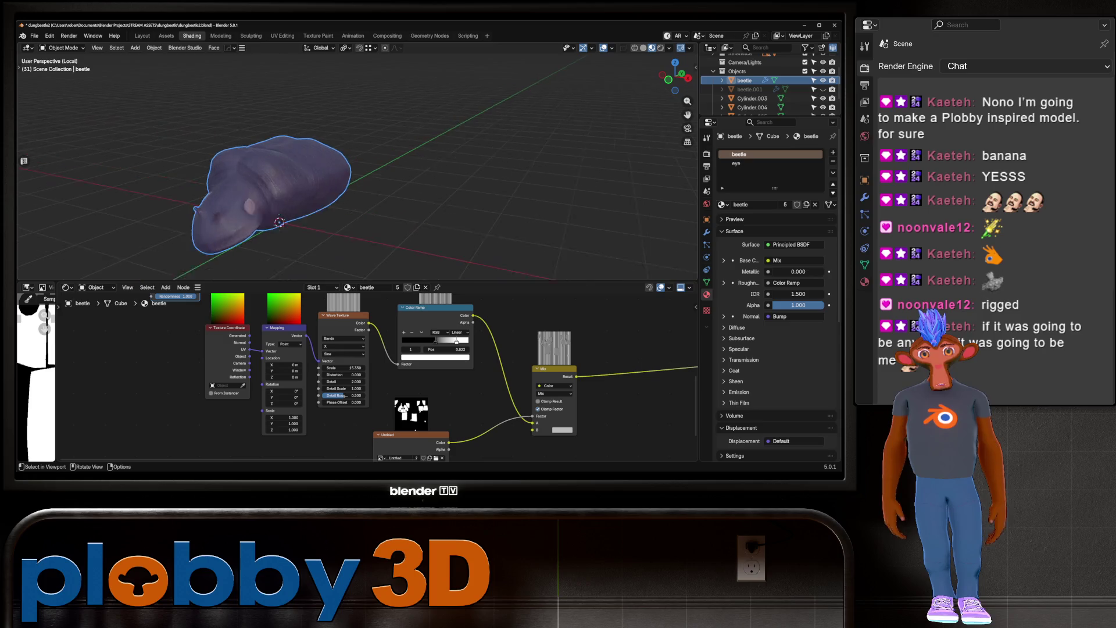
scroll(279, 204, "up", 5)
scroll(357, 169, "down", 5)
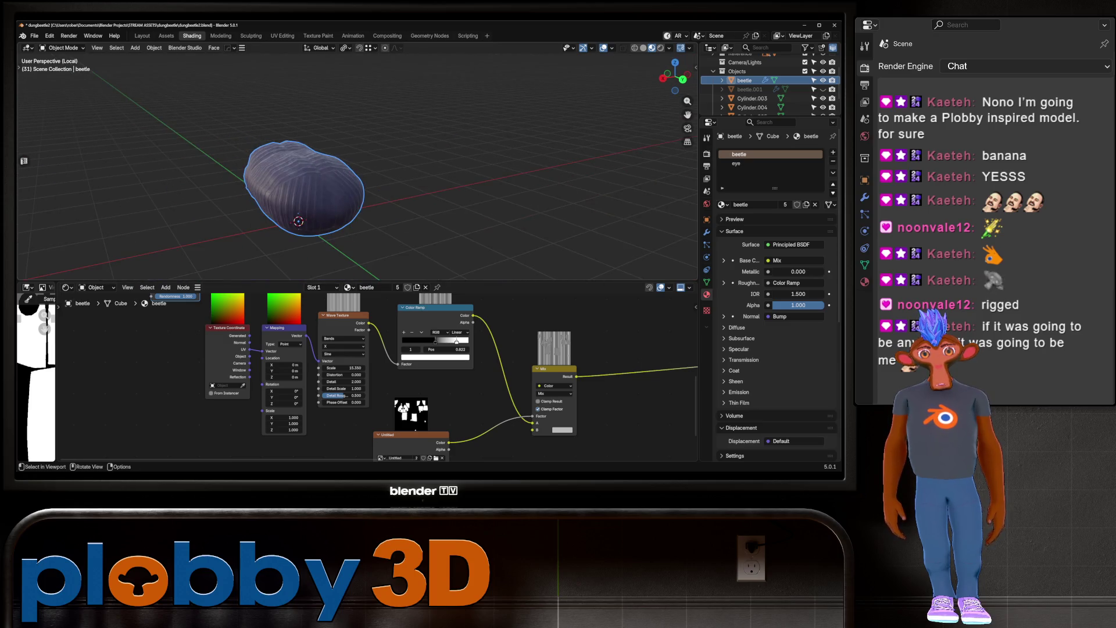
scroll(291, 175, "up", 3)
mouse_move(291, 174)
middle_mouse_down()
mouse_move(302, 157)
mouse_move(299, 174)
middle_mouse_up()
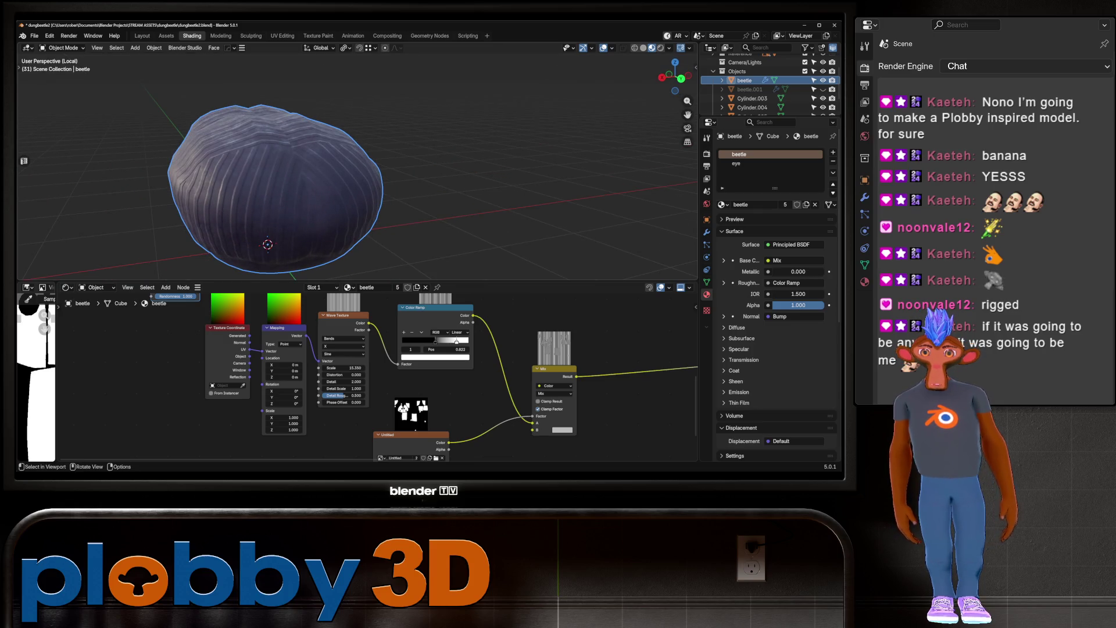
key("Tab")
key("alt+a")
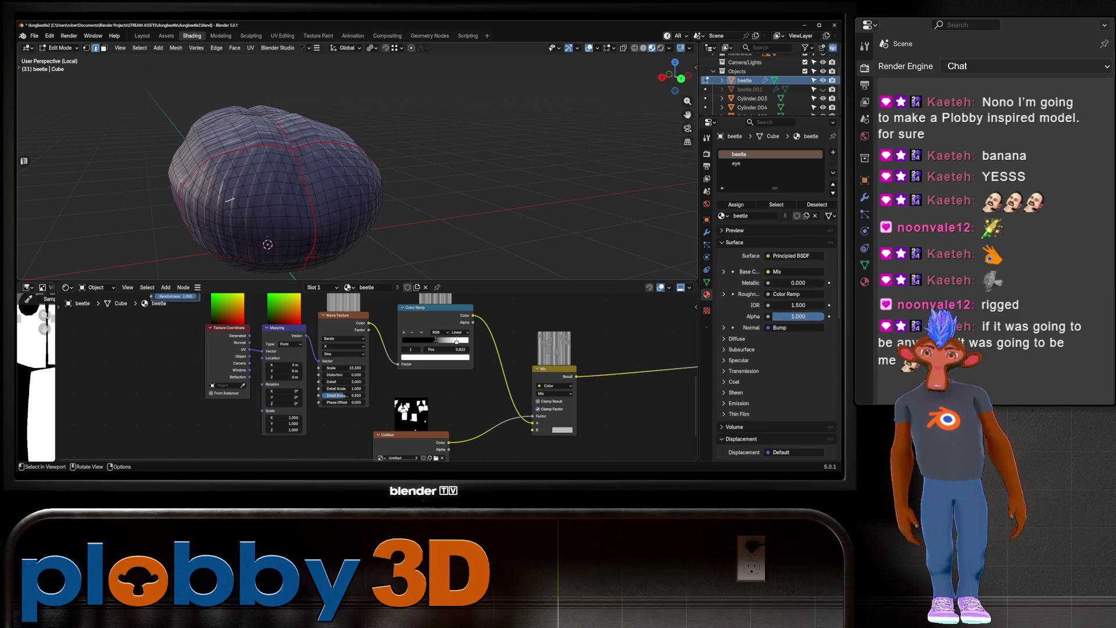
key("l")
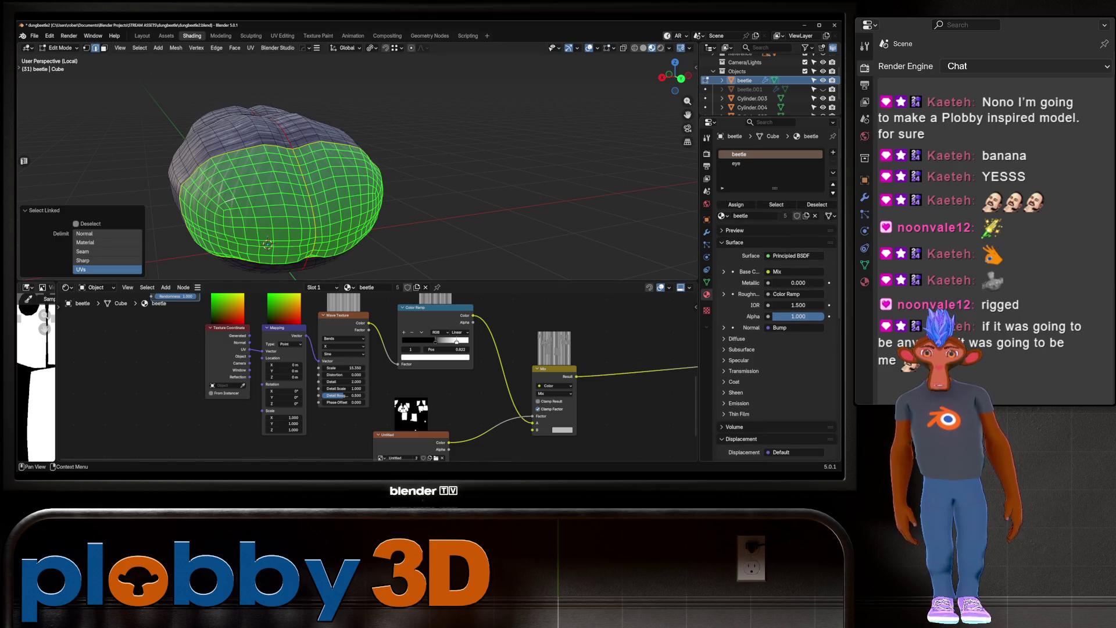
Assign a single-user copy of beetle, beetle.001, to the island and rotate its stripes diagonally
left_click(833, 152)
left_click(723, 216)
left_click(641, 230)
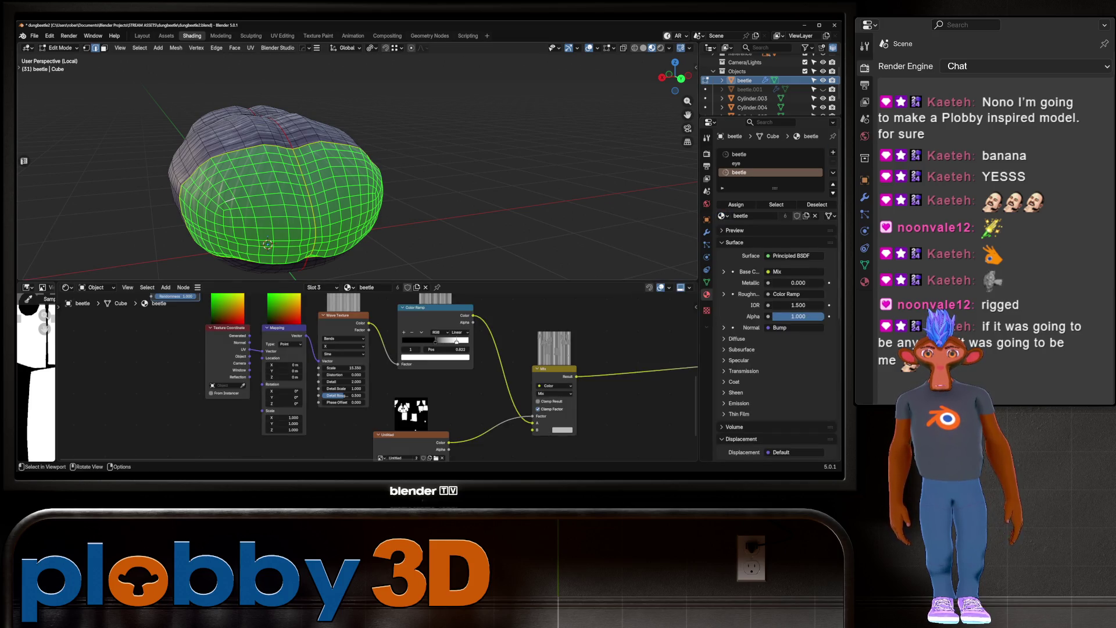
left_click(397, 287)
left_click(736, 204)
key("Tab")
middle_click_drag(407, 407, 469, 376)
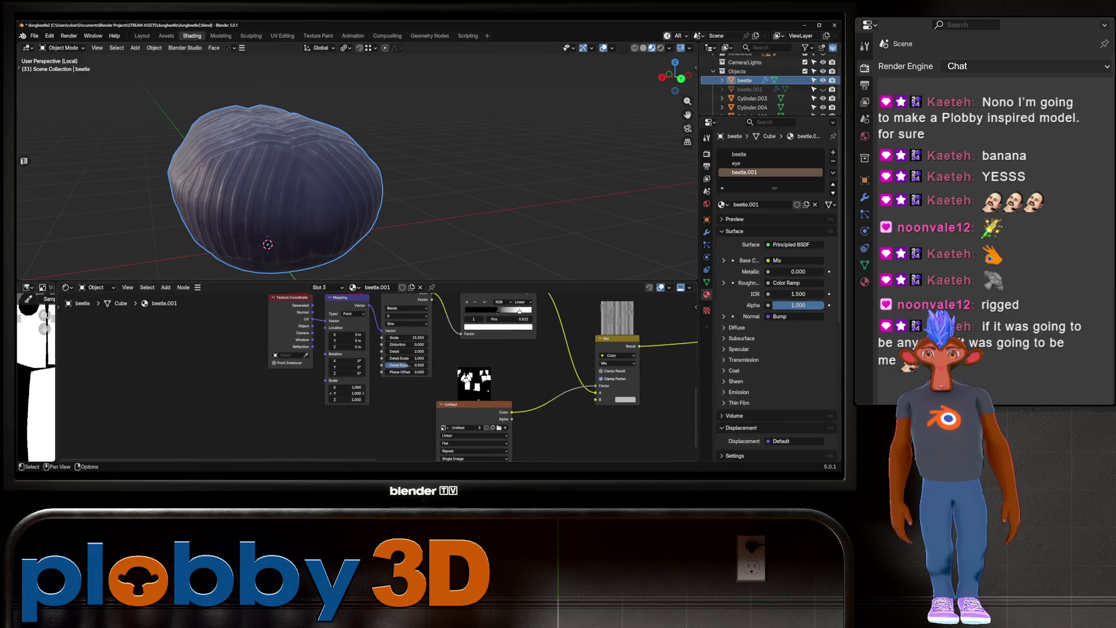
mouse_move(347, 372)
left_mouse_down()
mouse_move(376, 373)
mouse_move(332, 372)
left_mouse_up()
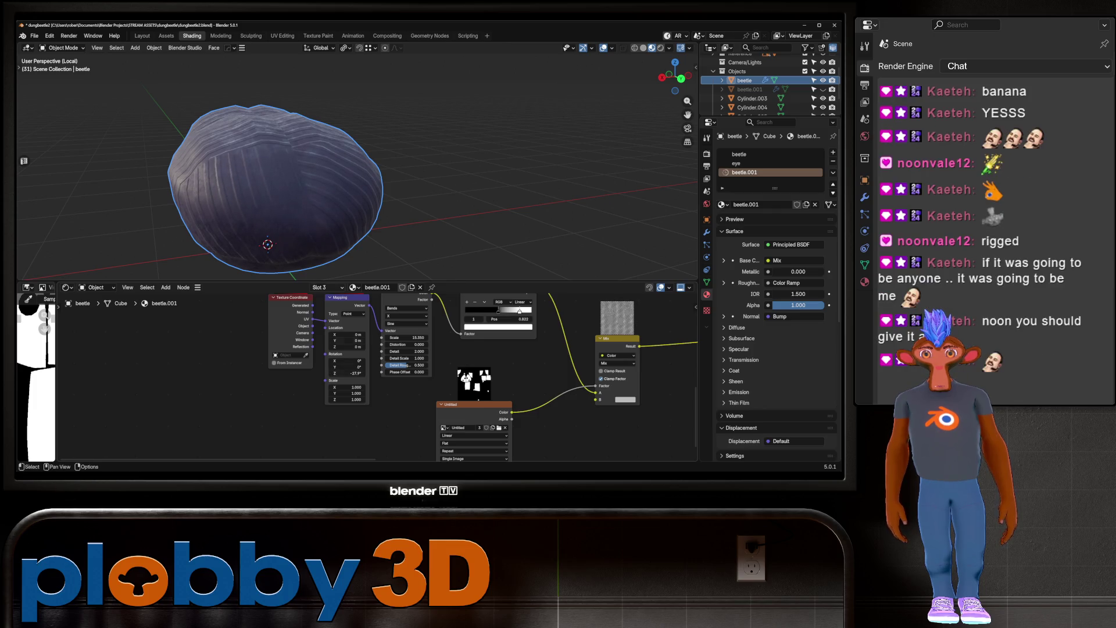
Select the side patch's UV island and give it a new slot with beetle.001 copied as beetle.002
key("Tab")
middle_click_drag(349, 191, 384, 191)
key("alt+a")
key("l")
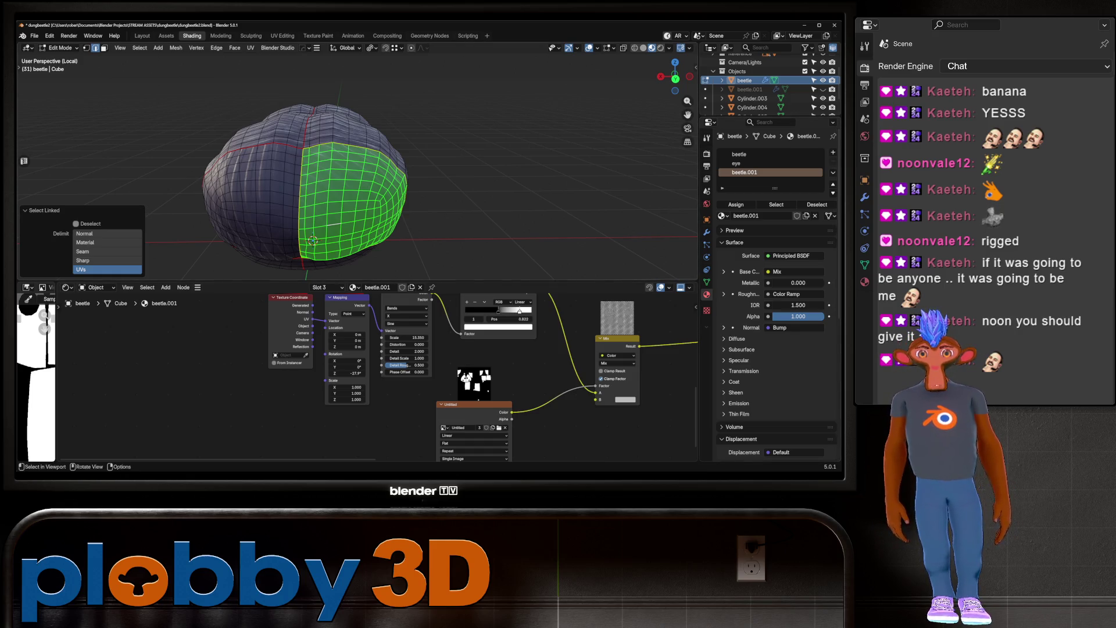
left_click(832, 152)
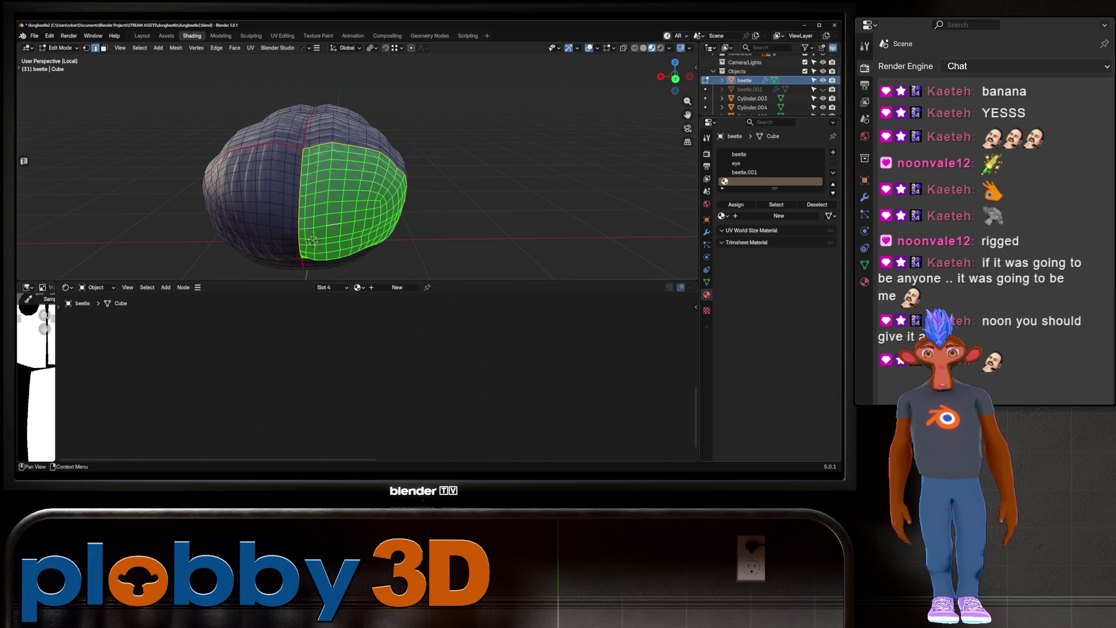
left_click(723, 216)
left_click(674, 239)
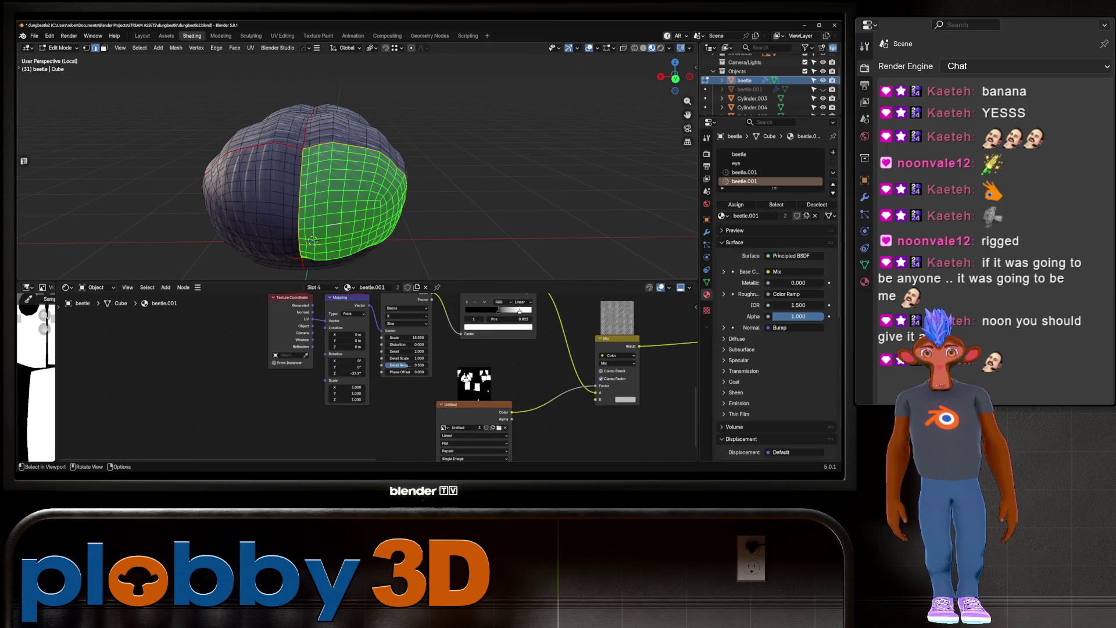
left_click(806, 216)
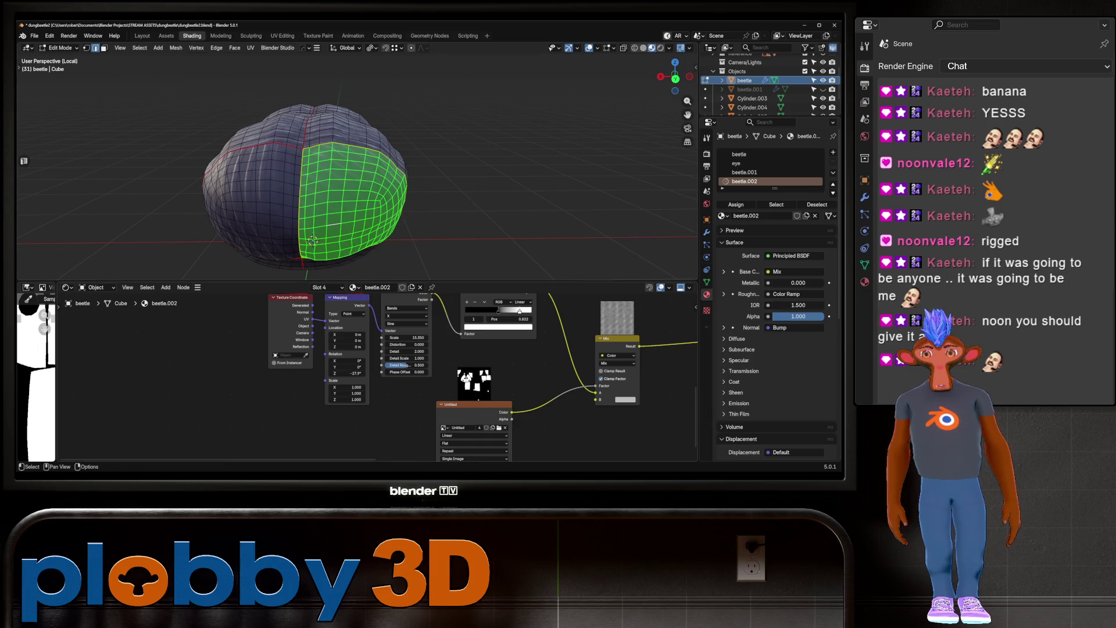
Rotate the beetle.002 stripes to 17° around Z
key("Tab")
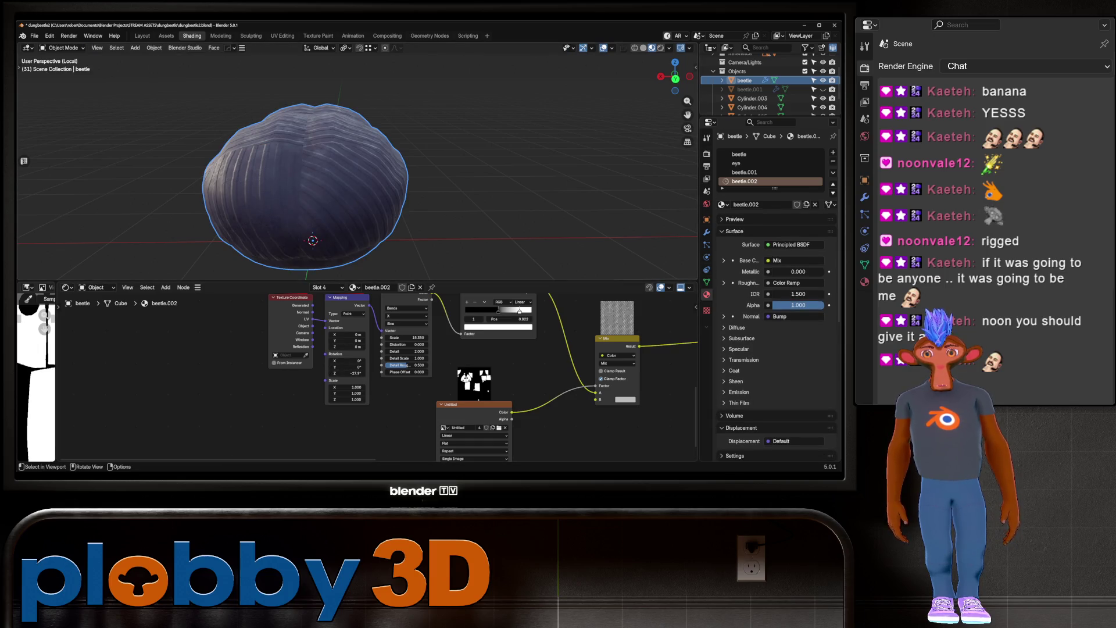
key("Tab")
key("Tab")
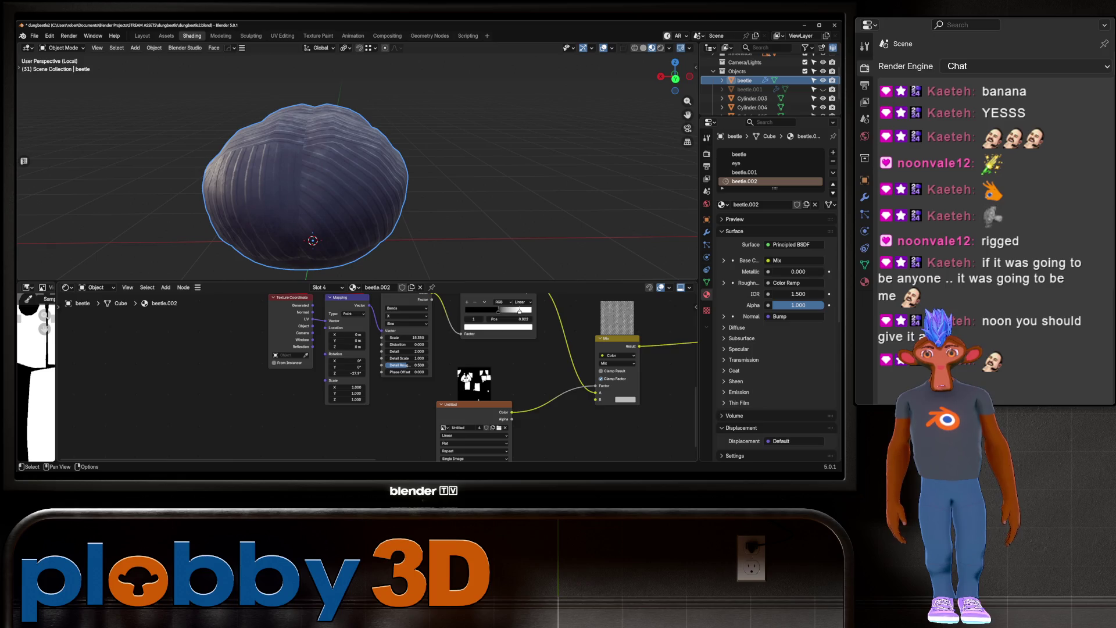
mouse_move(347, 373)
left_mouse_down()
mouse_move(385, 373)
mouse_move(375, 372)
left_mouse_up()
middle_click_drag(302, 174, 250, 144)
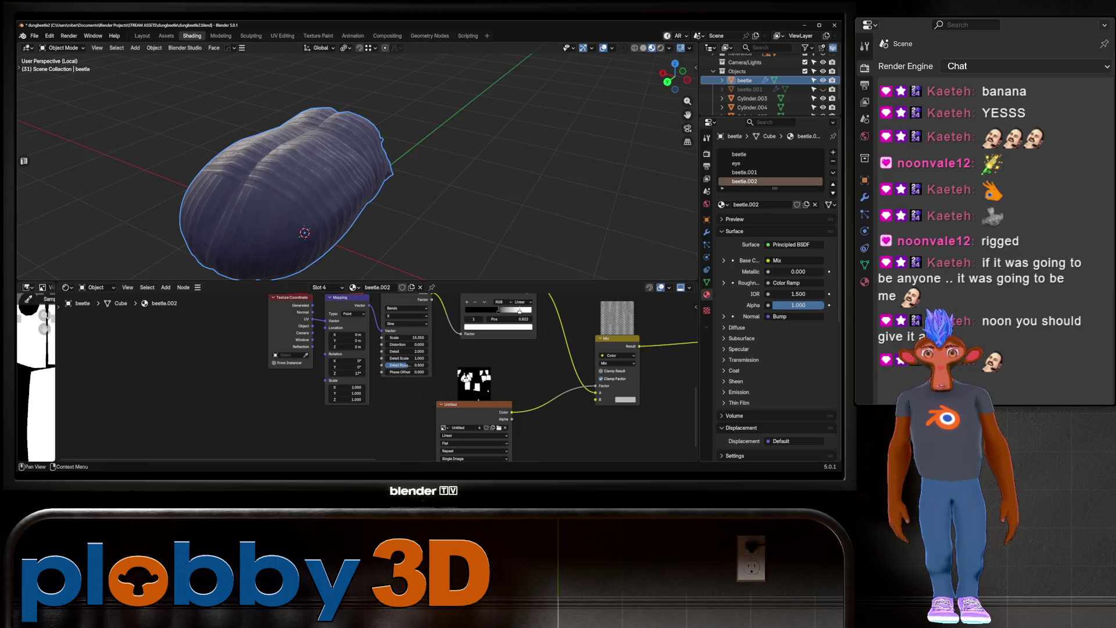
left_click(741, 154)
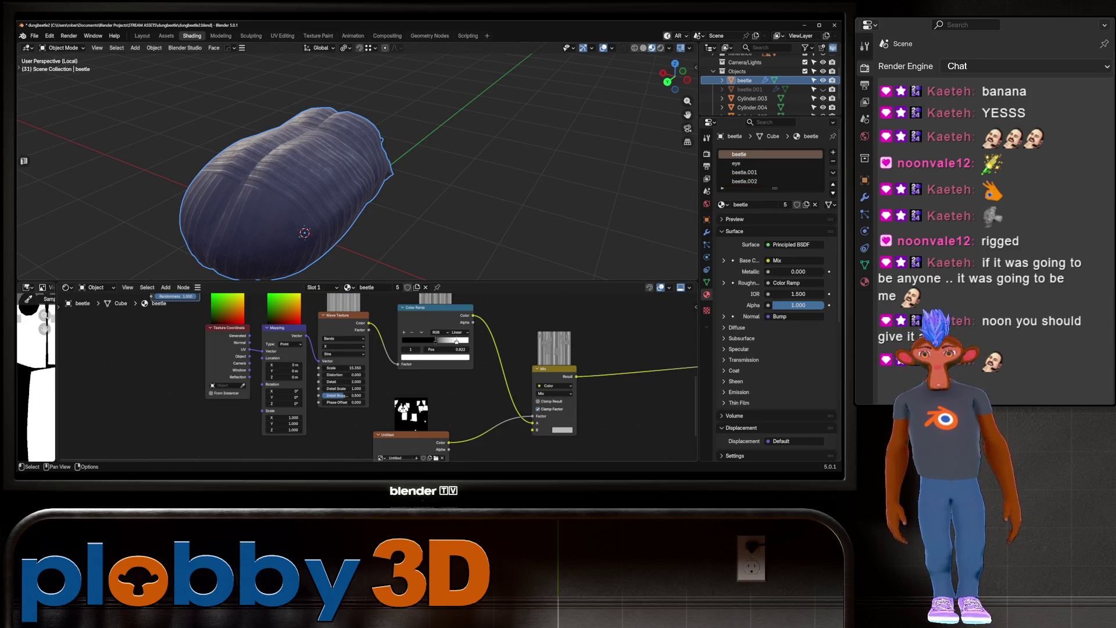
Set the main beetle material's Mapping Rotation Z to 90°
middle_click_drag(407, 407, 408, 356)
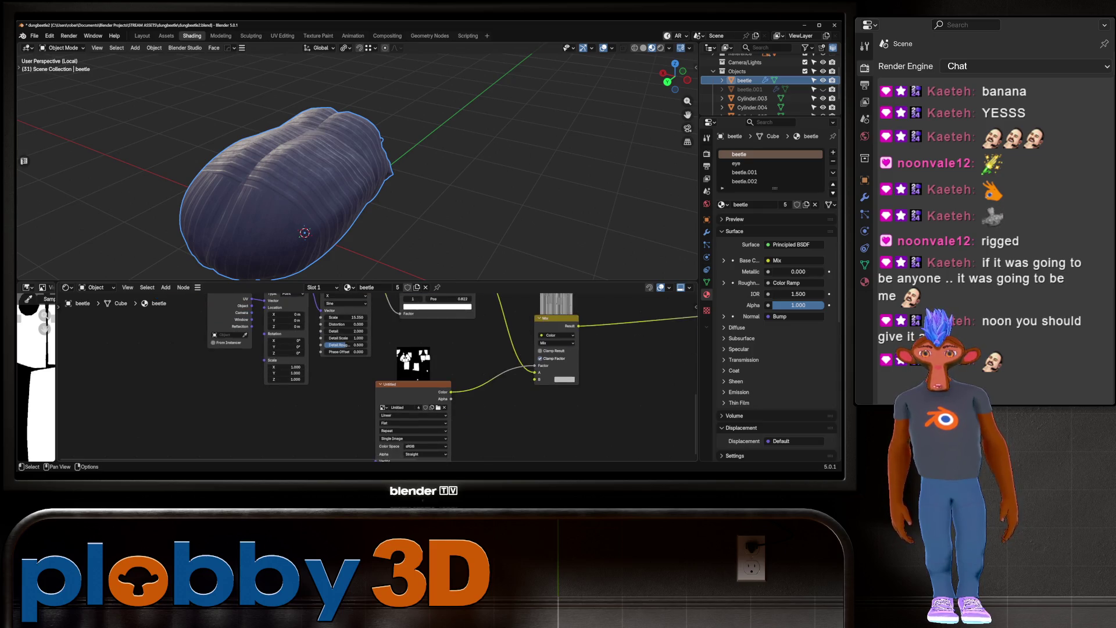
scroll(407, 378, "down", 1)
double_click(290, 352)
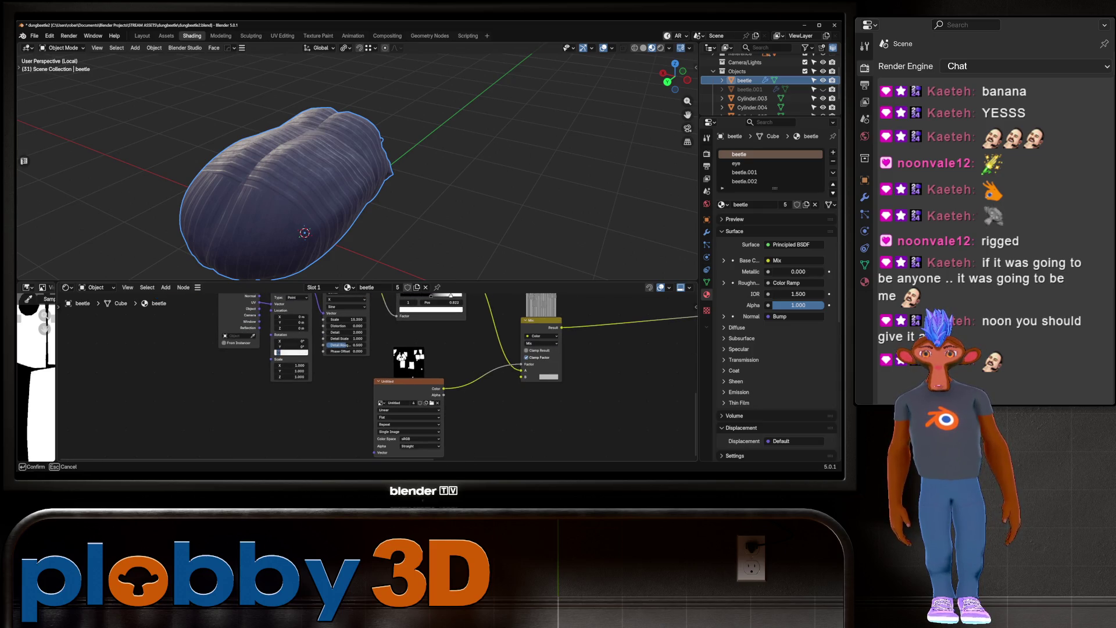
type("90")
key("Return")
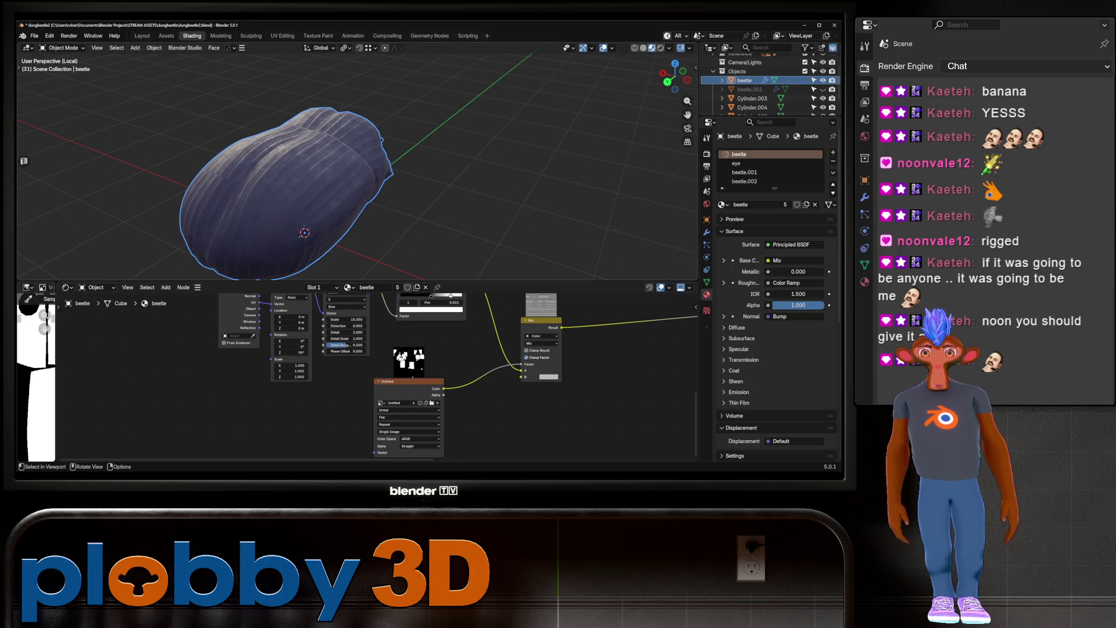
Move the Color Ramp's left stop to about 0.236
left_click(494, 175)
mouse_move(494, 174)
middle_mouse_down()
mouse_move(552, 163)
mouse_move(506, 186)
mouse_move(488, 174)
mouse_move(500, 192)
mouse_move(512, 186)
middle_mouse_up()
scroll(378, 192, "up", 3)
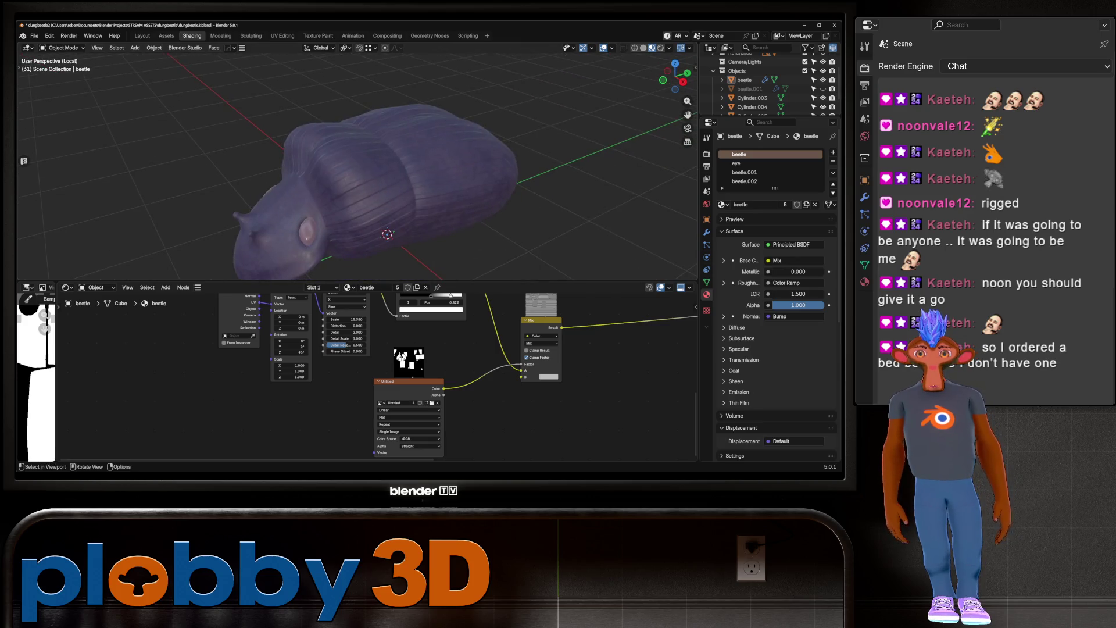
middle_click_drag(407, 325, 375, 384)
mouse_move(393, 347)
left_mouse_down()
mouse_move(372, 347)
mouse_move(426, 348)
left_mouse_up()
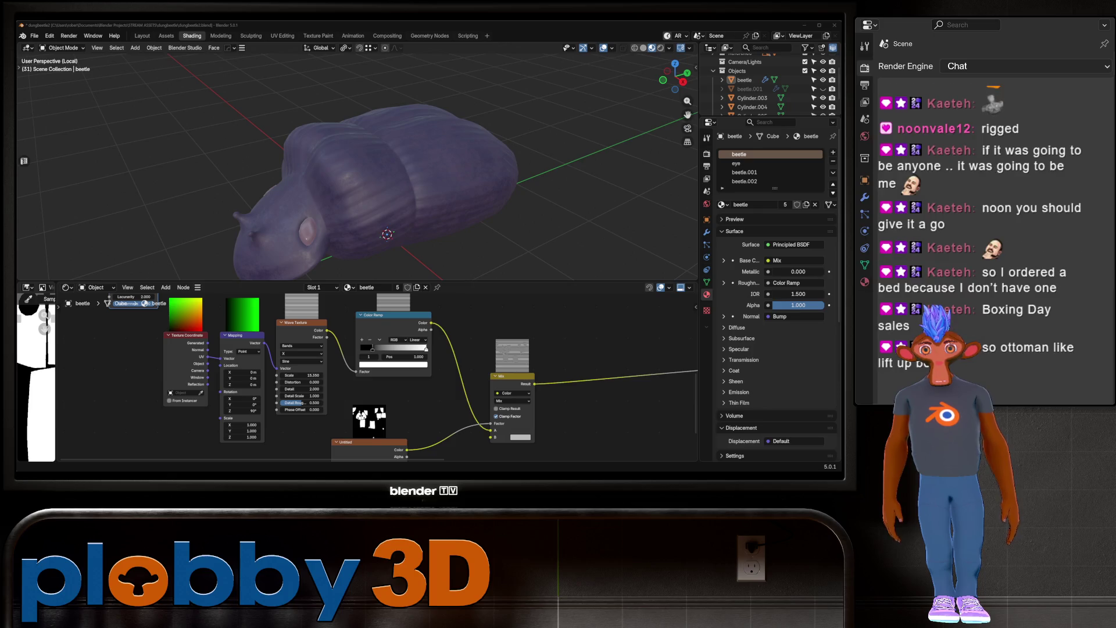
right_click(487, 95)
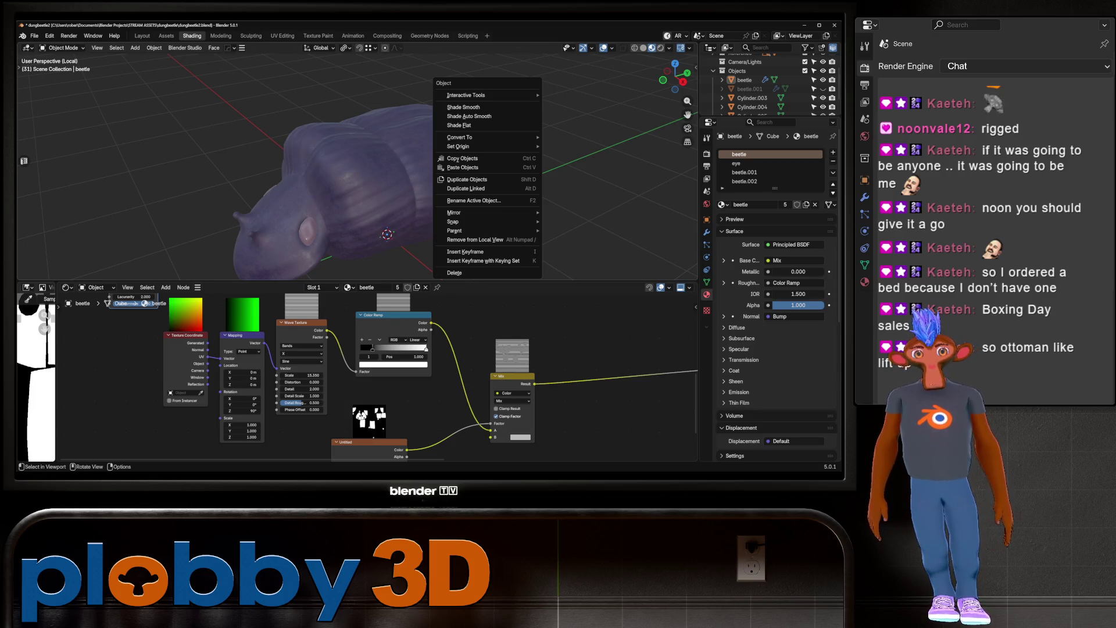
Inspect the shell from several angles and nudge the main beetle stripe rotation slightly
mouse_move(349, 175)
middle_mouse_down()
mouse_move(349, 128)
mouse_move(361, 192)
mouse_move(372, 198)
middle_mouse_up()
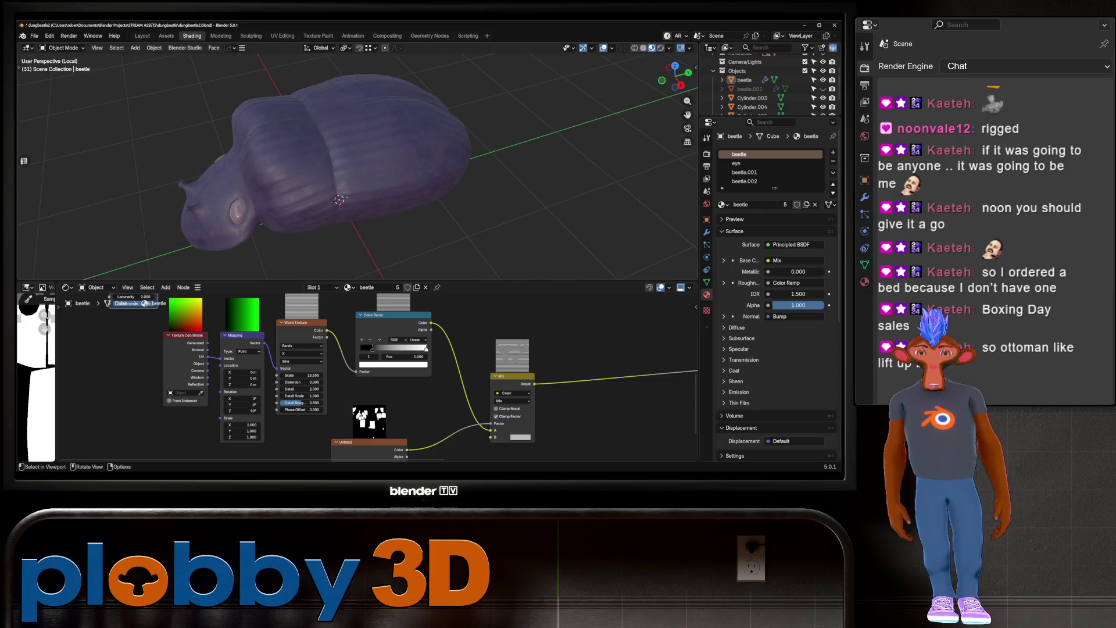
middle_click_drag(348, 175, 128, 192)
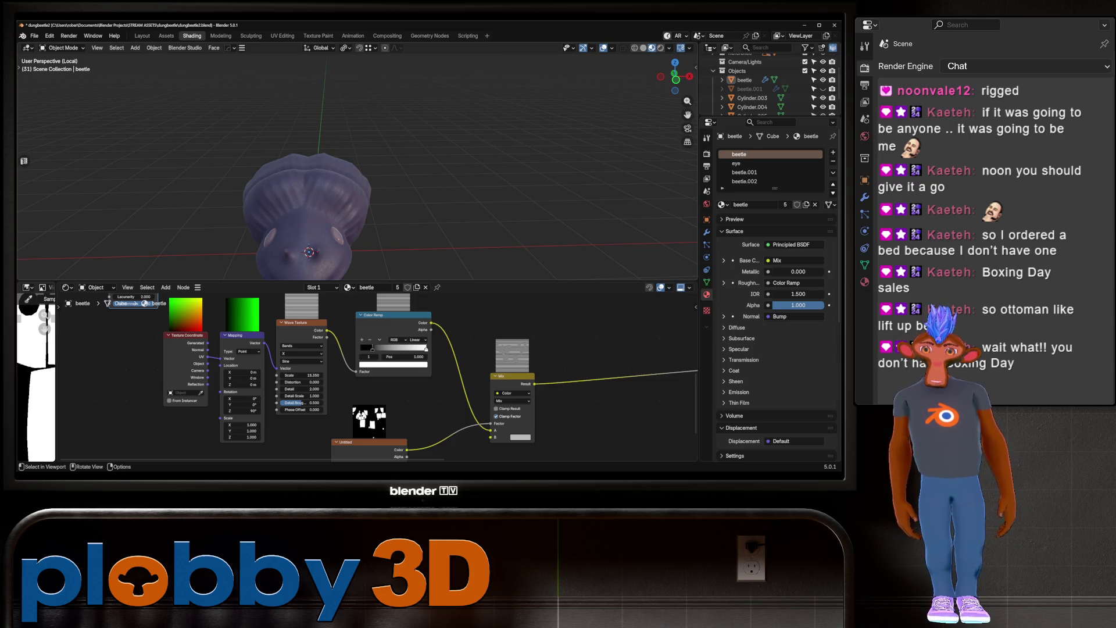
mouse_move(349, 175)
middle_mouse_down()
mouse_move(395, 172)
mouse_move(326, 174)
mouse_move(494, 171)
mouse_move(528, 200)
mouse_move(372, 186)
mouse_move(381, 192)
middle_mouse_up()
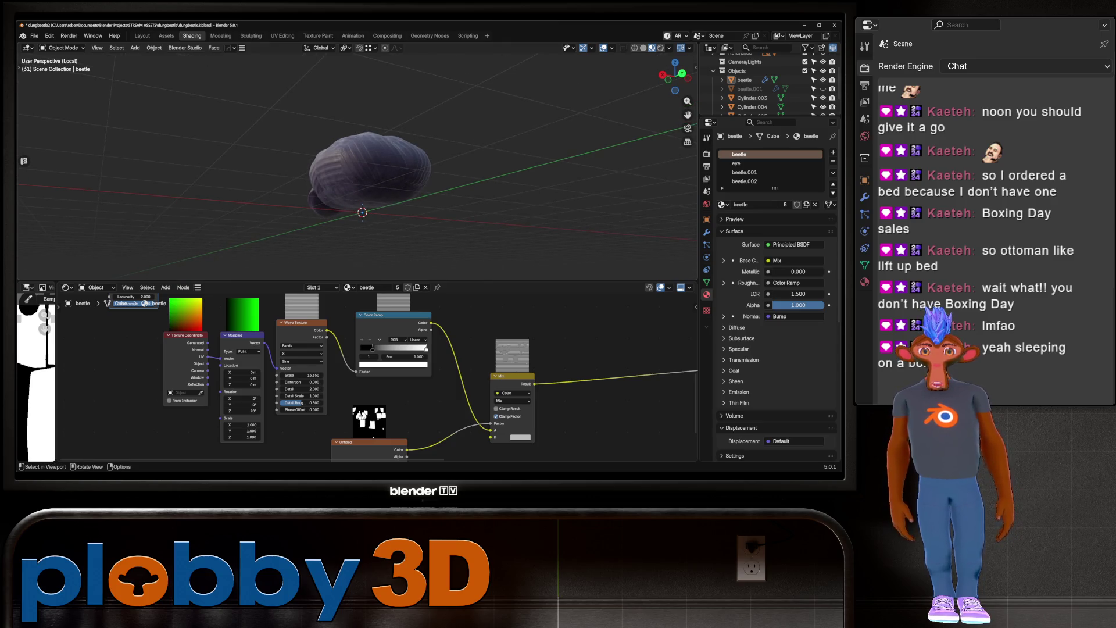
key("Tab")
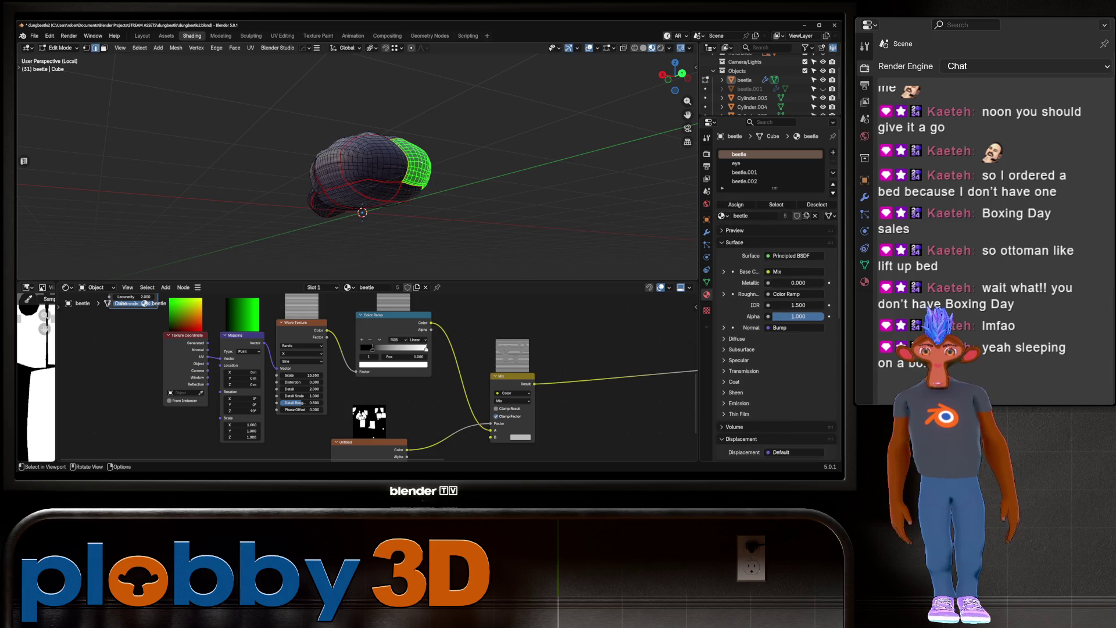
key("Tab")
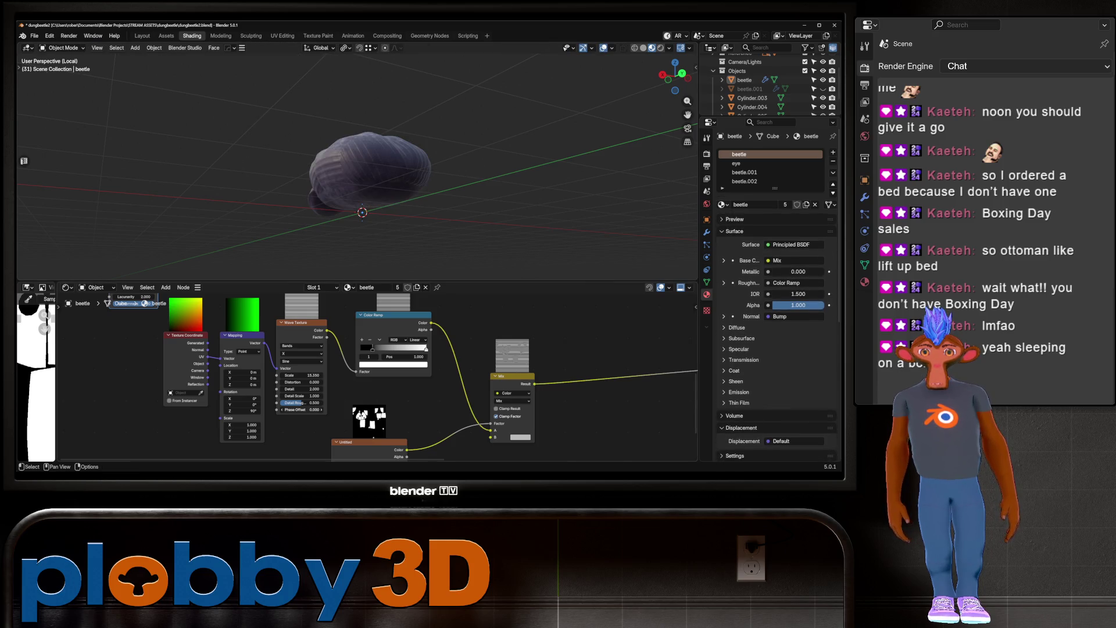
left_click_drag(241, 410, 256, 410)
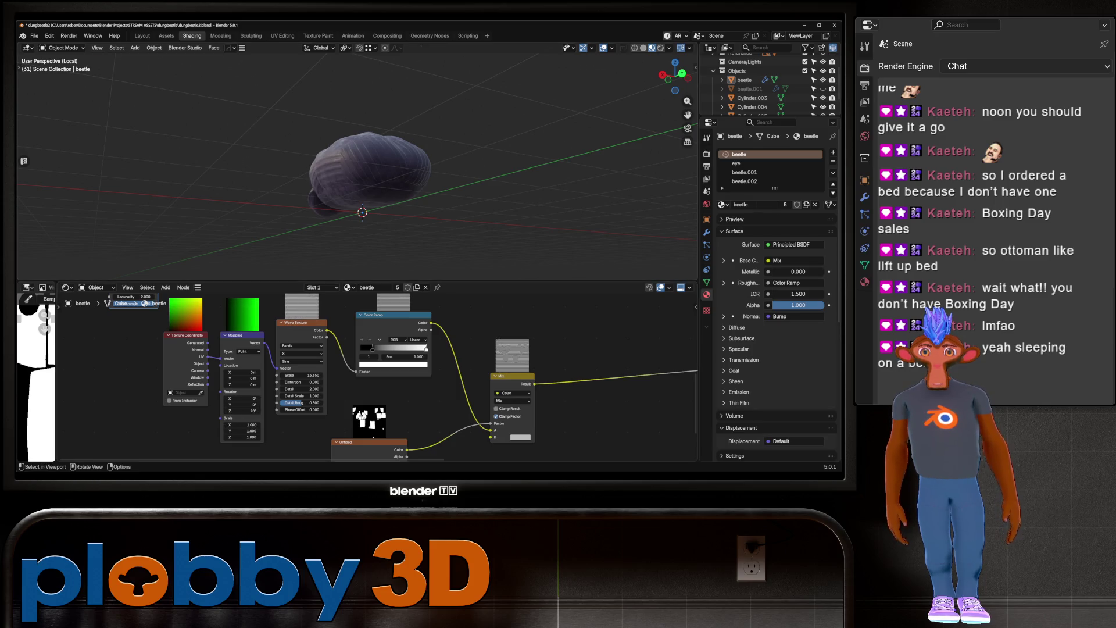
key("Tab")
key("Tab")
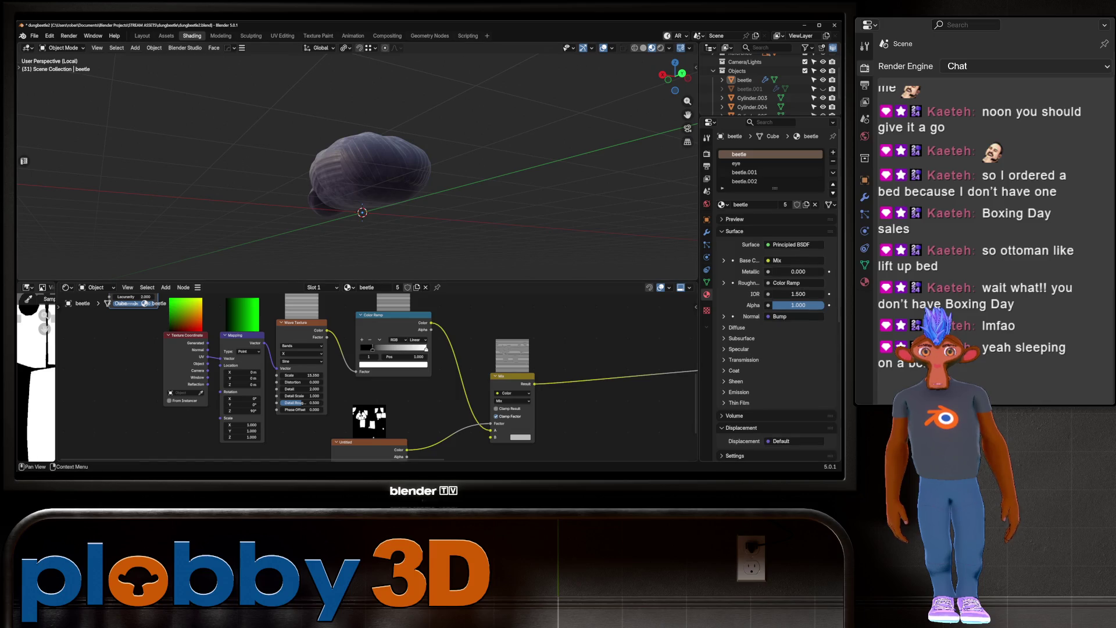
Rotate the beetle.001 stripes to about -88° around Z
left_click(744, 172)
mouse_move(349, 373)
left_mouse_down()
mouse_move(395, 372)
mouse_move(317, 373)
left_mouse_up()
mouse_move(349, 186)
middle_mouse_down()
mouse_move(401, 160)
mouse_move(352, 180)
mouse_move(361, 145)
middle_mouse_up()
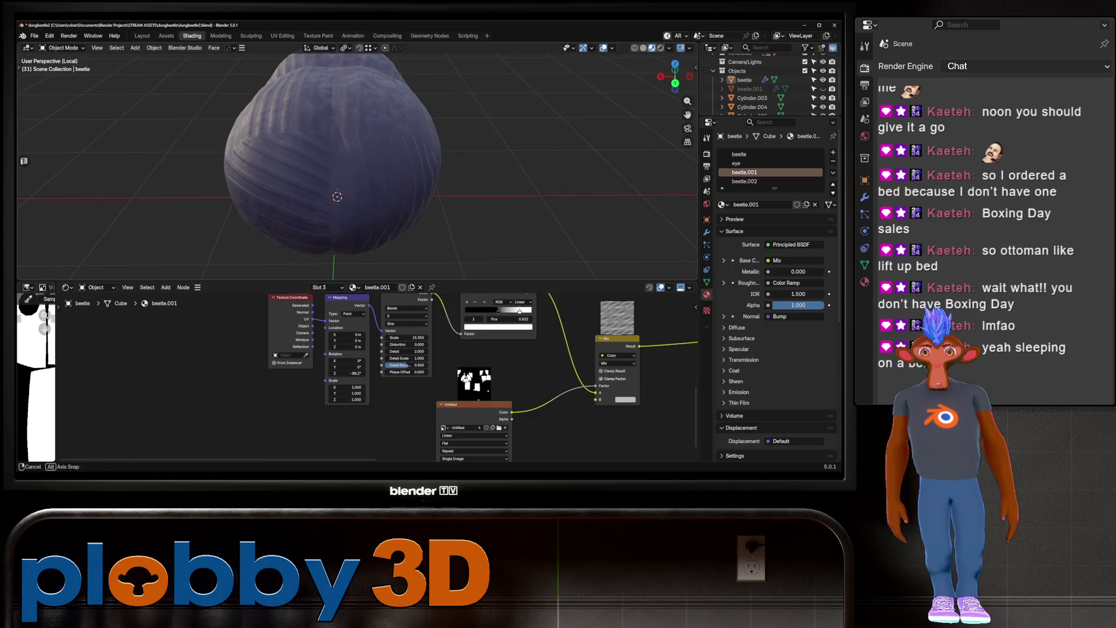
Make beetle.002 the material being edited
key("Tab")
left_click(366, 219)
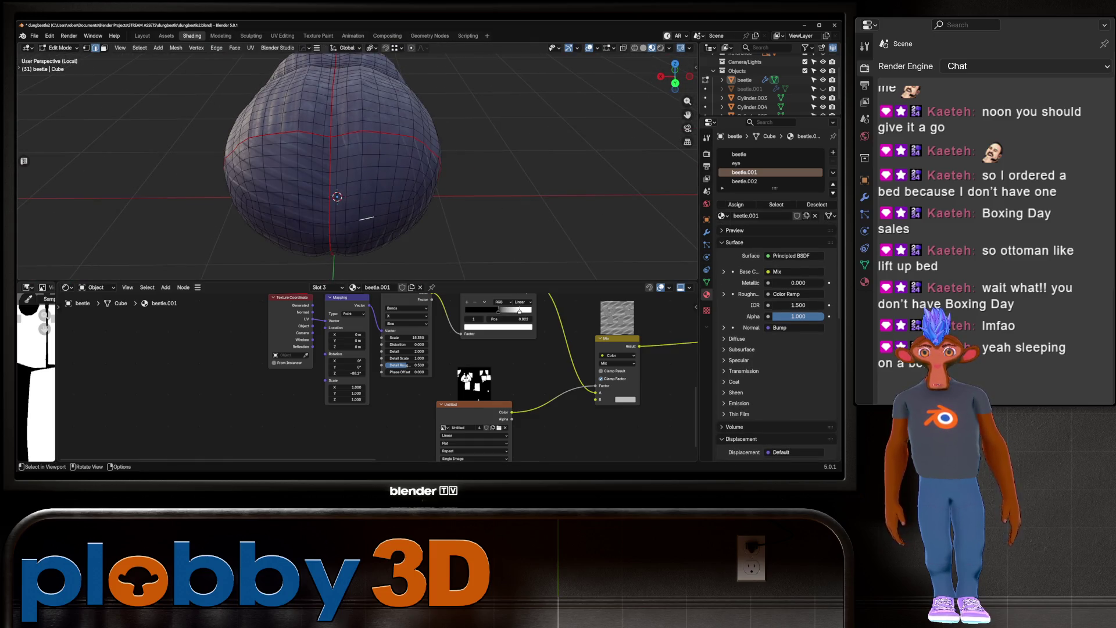
key("Tab")
key("Tab")
left_click(744, 182)
key("Tab")
scroll(776, 348, "down", 1)
Set beetle.002's Mapping Rotation Z to 88.2° and Location X to 0.13 m
left_click_drag(349, 373, 366, 373)
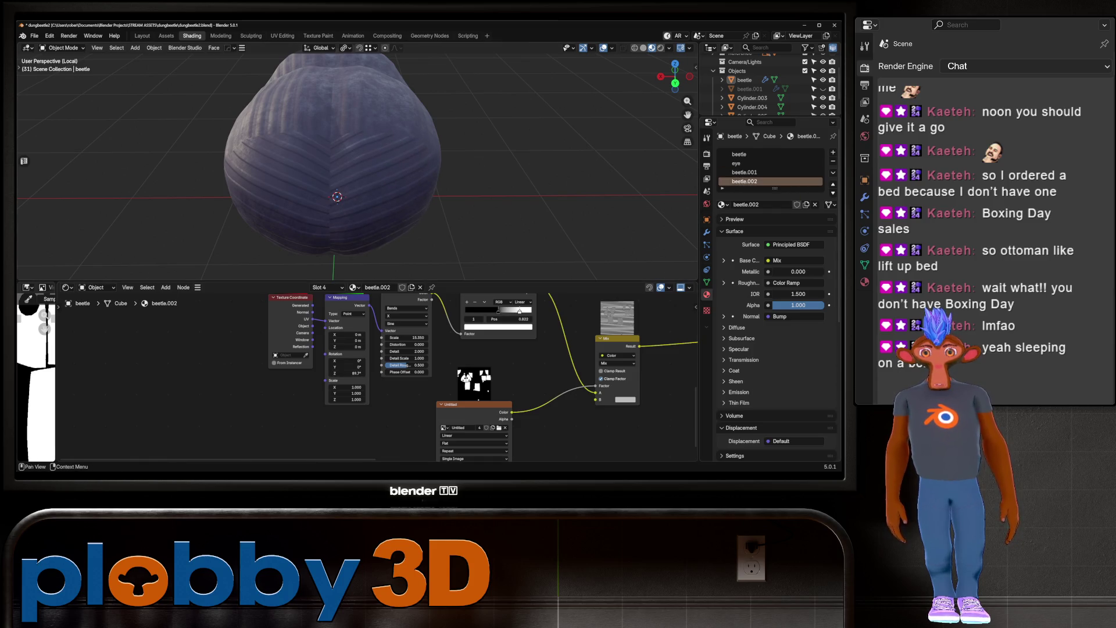
left_click(347, 373)
type("88.2")
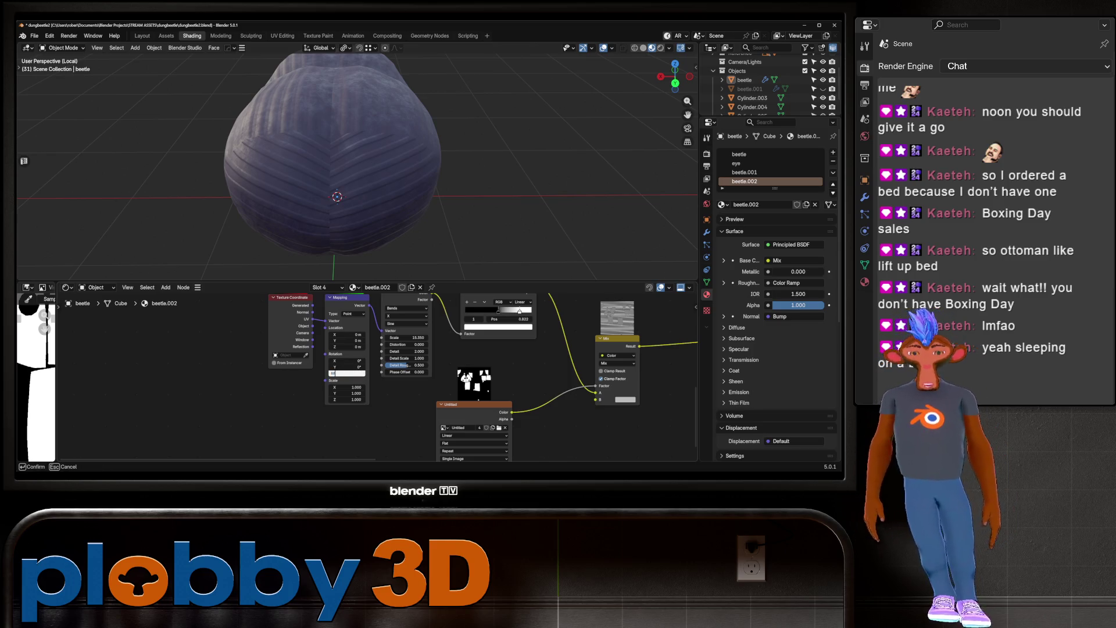
key("Return")
left_click_drag(347, 334, 359, 334)
mouse_move(372, 175)
middle_mouse_down()
mouse_move(296, 192)
mouse_move(308, 146)
mouse_move(343, 210)
mouse_move(349, 192)
middle_mouse_up()
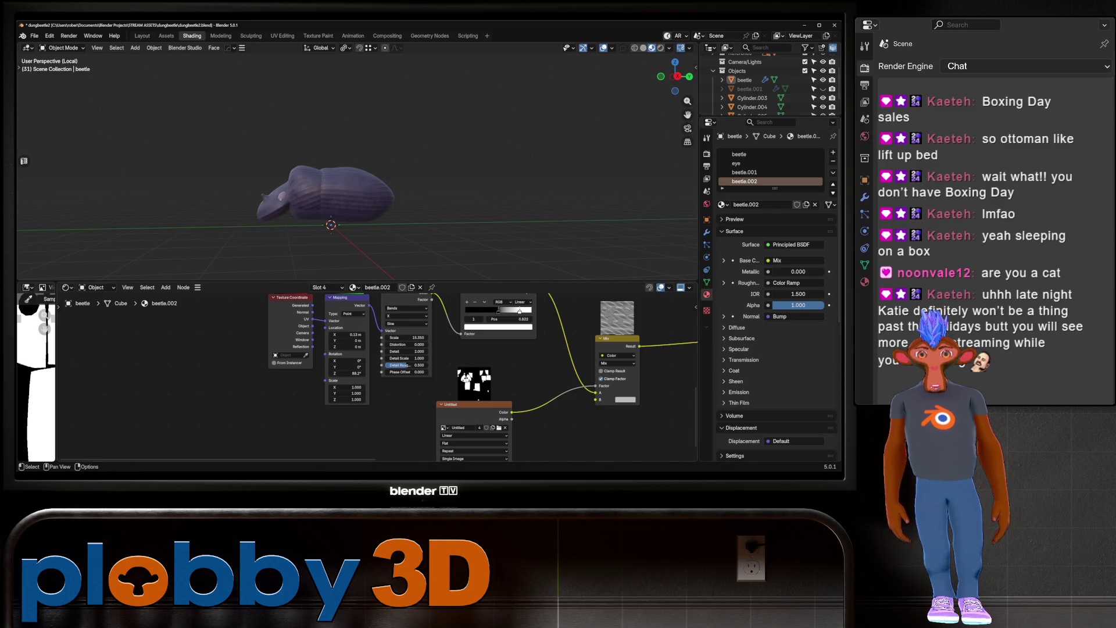
Inspect the shell from above and make beetle.001 the material being edited
mouse_move(348, 174)
middle_mouse_down()
mouse_move(424, 226)
mouse_move(401, 145)
mouse_move(337, 181)
mouse_move(349, 168)
mouse_move(384, 197)
mouse_move(360, 186)
mouse_move(372, 221)
middle_mouse_up()
scroll(372, 174, "up", 3)
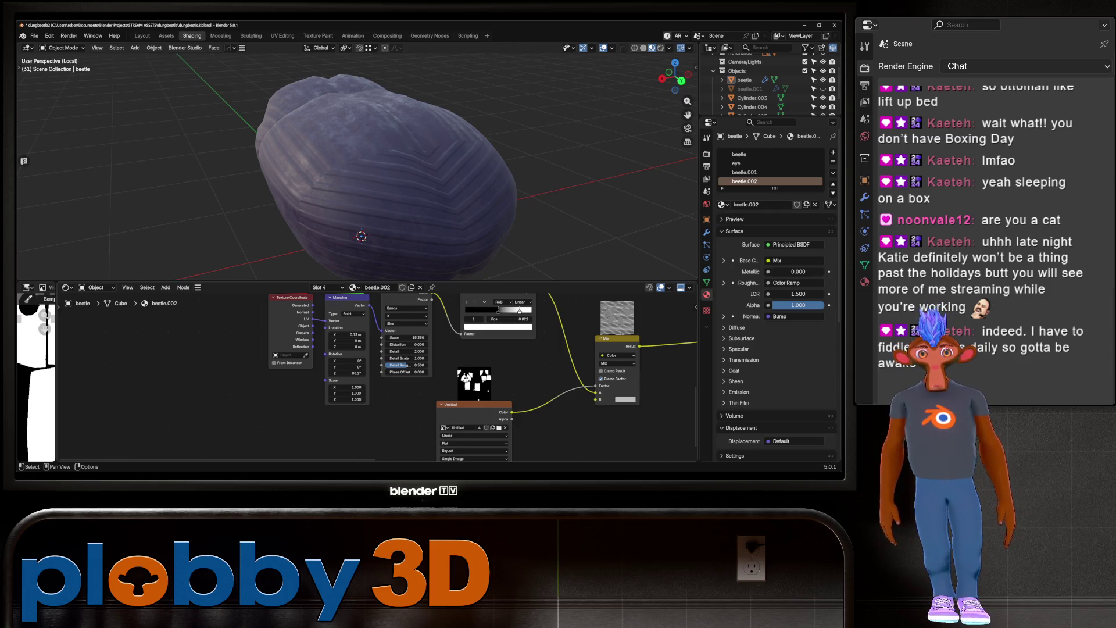
scroll(378, 378, "down", 2)
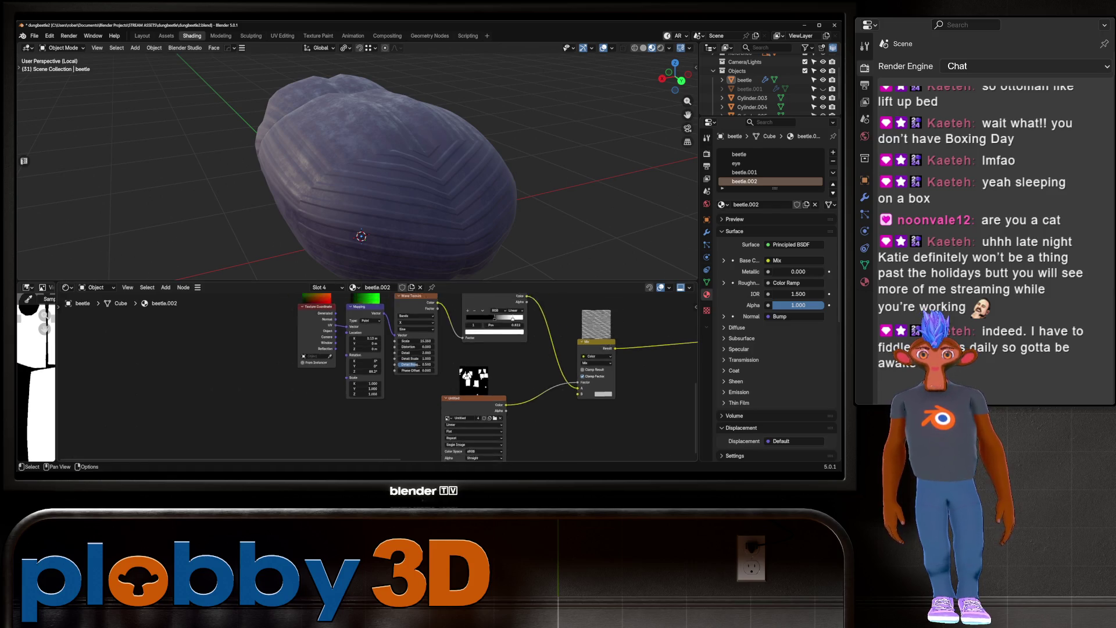
middle_click_drag(372, 174, 372, 221)
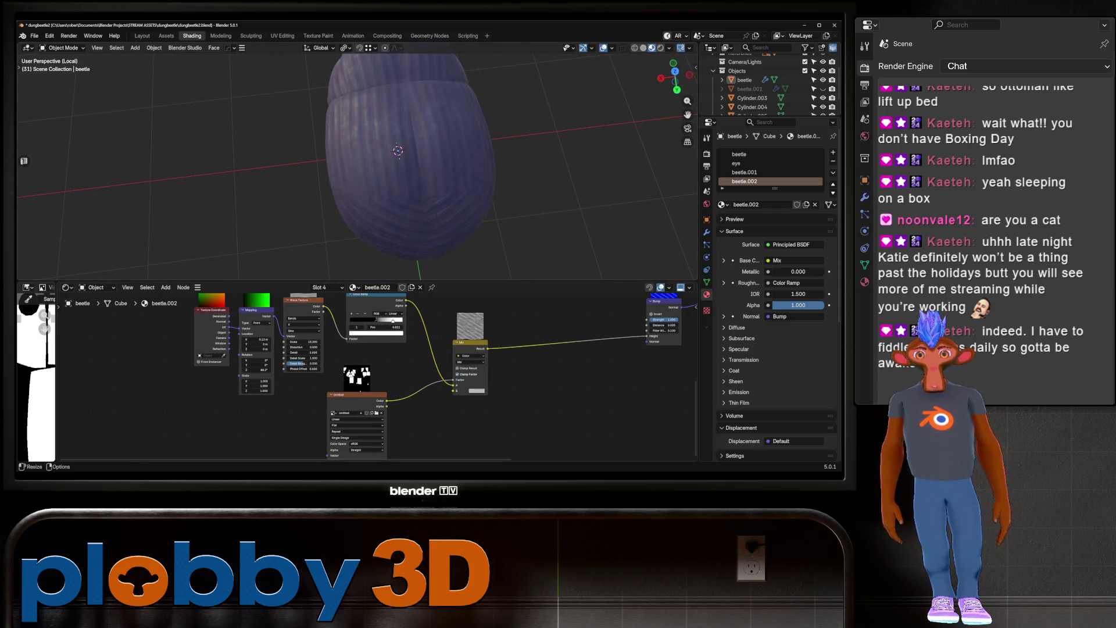
middle_click_drag(372, 220, 442, 226)
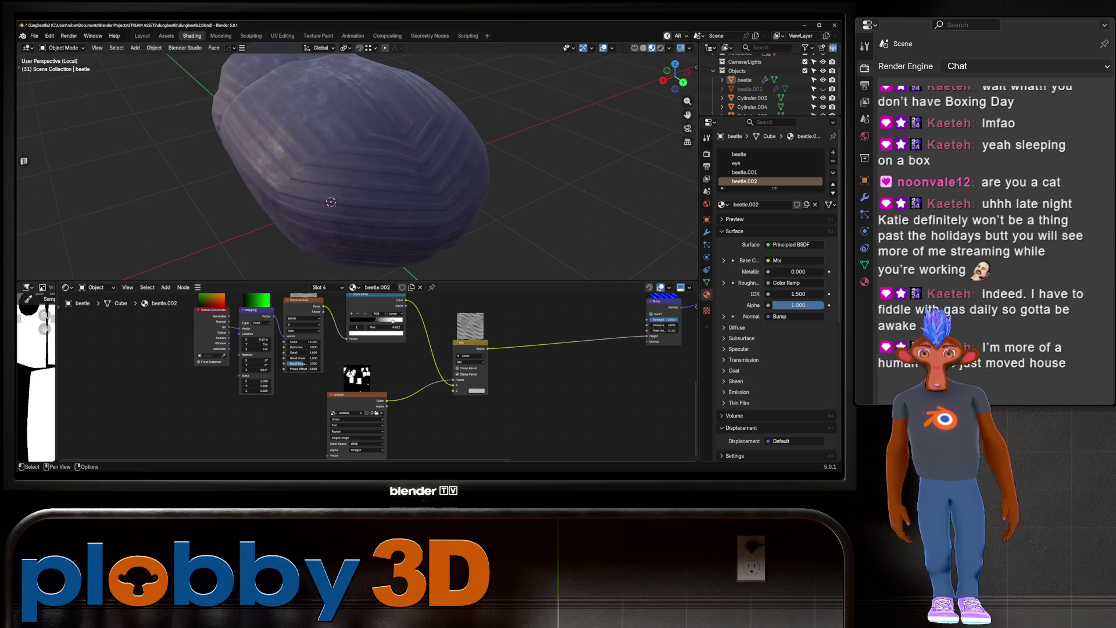
left_click(745, 172)
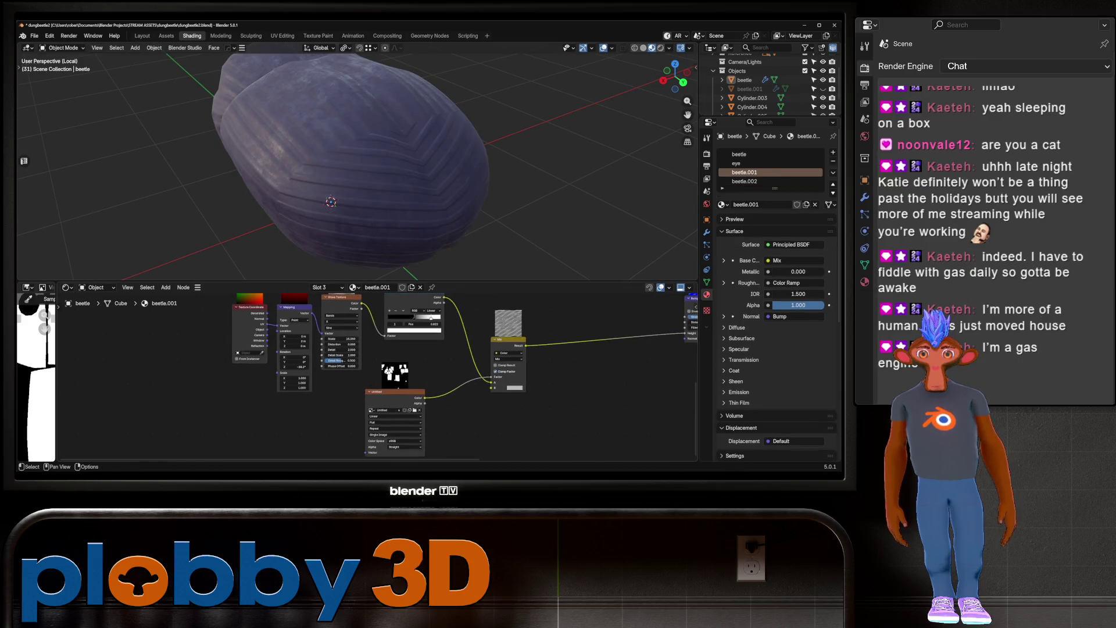
scroll(374, 349, "down", 1)
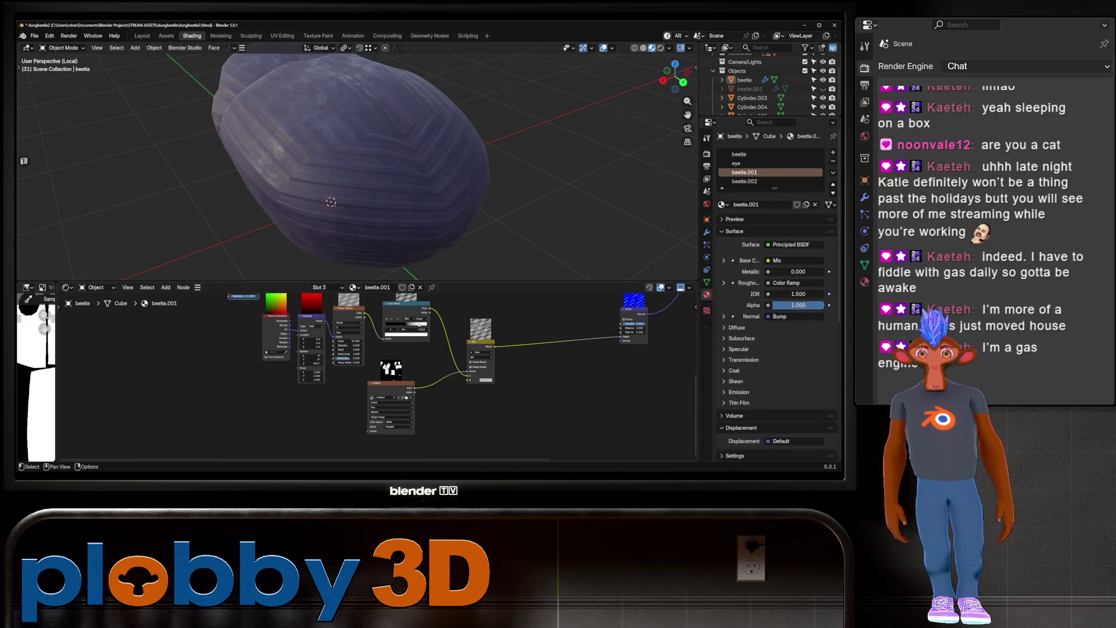
key("Tab")
key("Tab")
key("Tab")
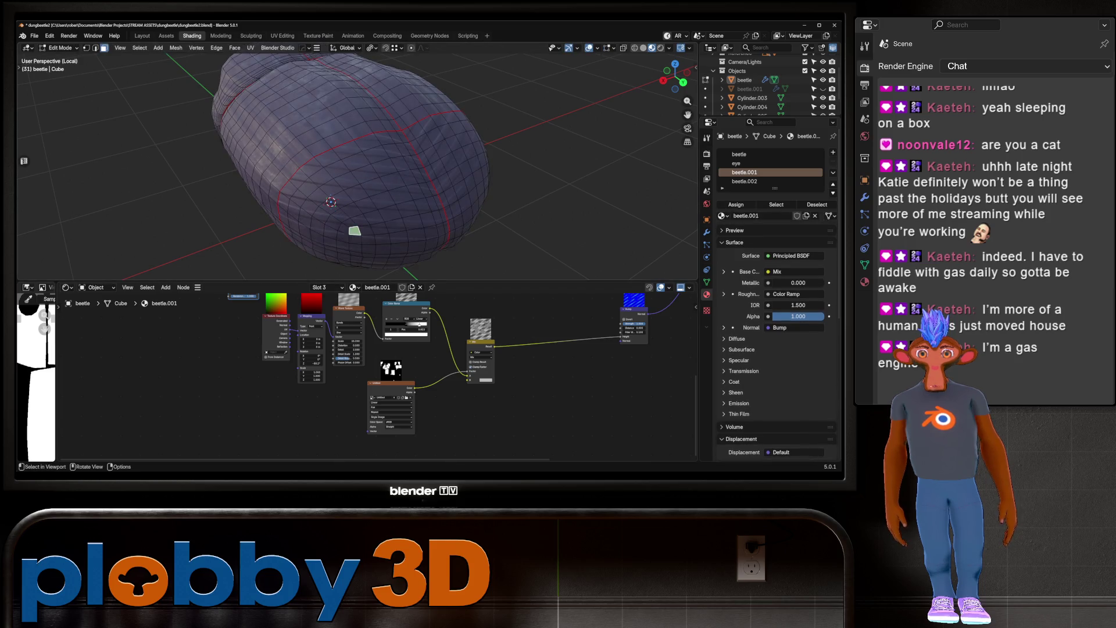
left_click(309, 137)
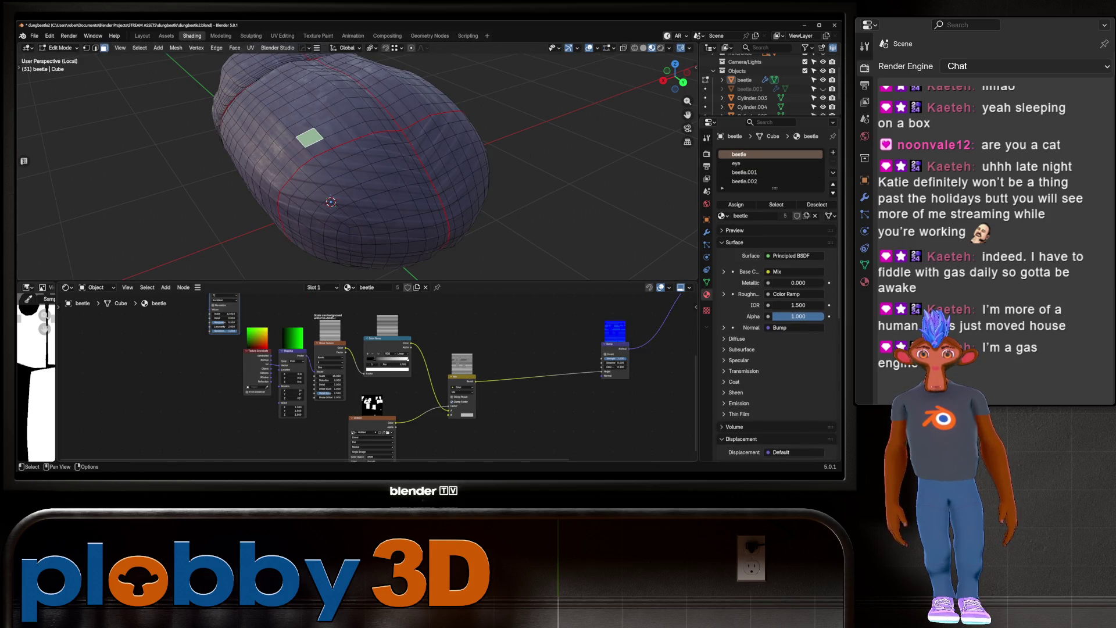
key("Tab")
key("Tab")
key("Tab")
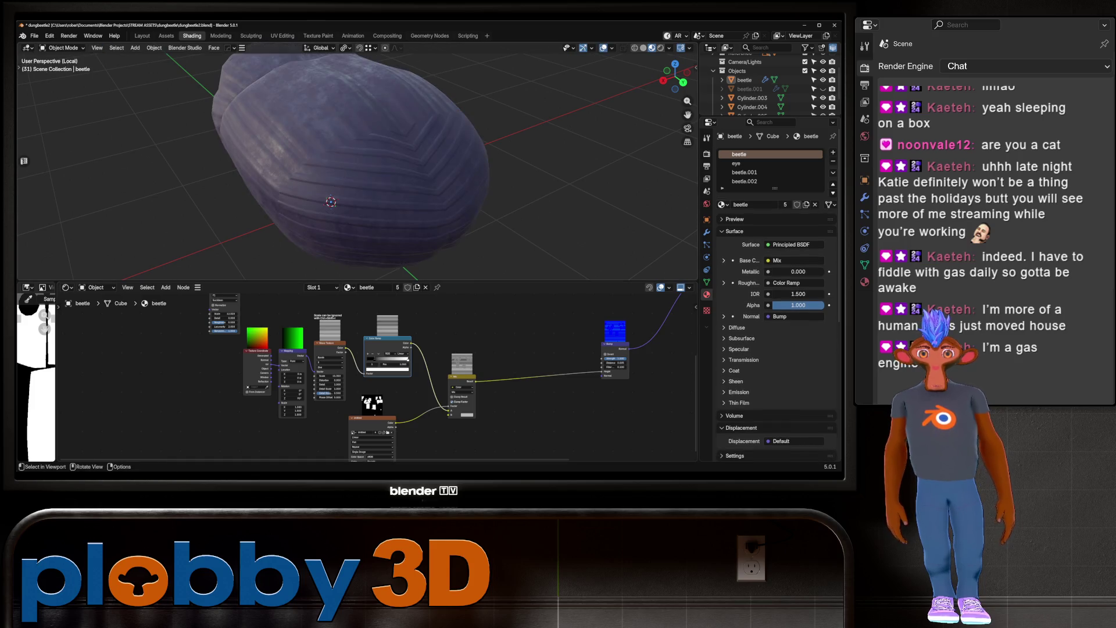
Link the Wave Texture into the Color Ramp Fac and the Color Ramp Color into the Mix node
left_click(405, 303)
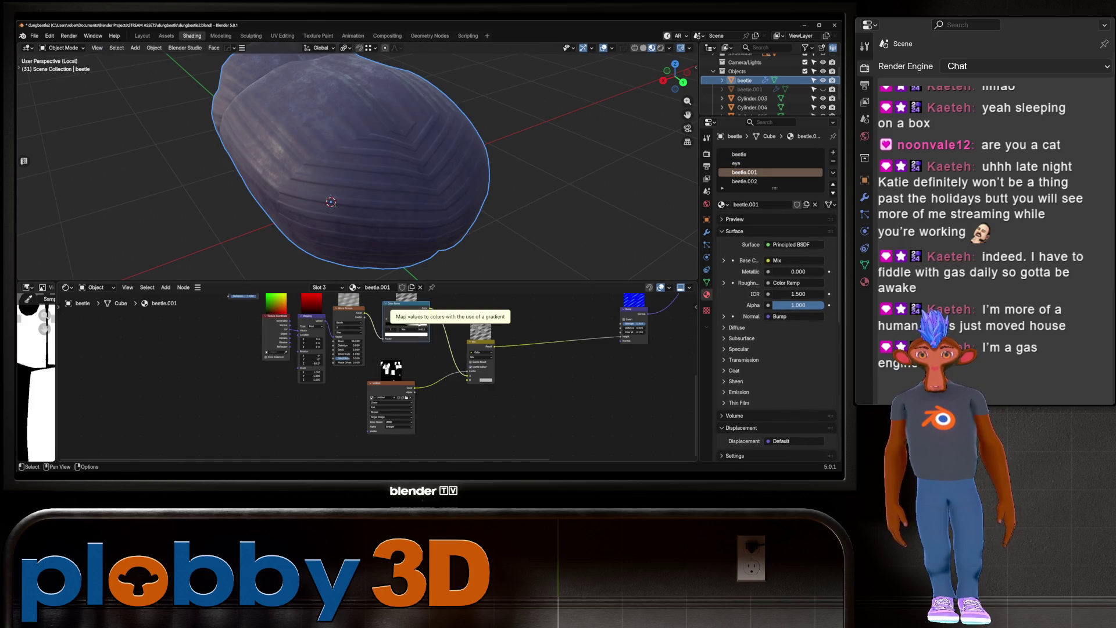
key("Delete")
key("ctrl+z")
left_click_drag(365, 317, 380, 334)
left_click_drag(427, 304, 468, 375)
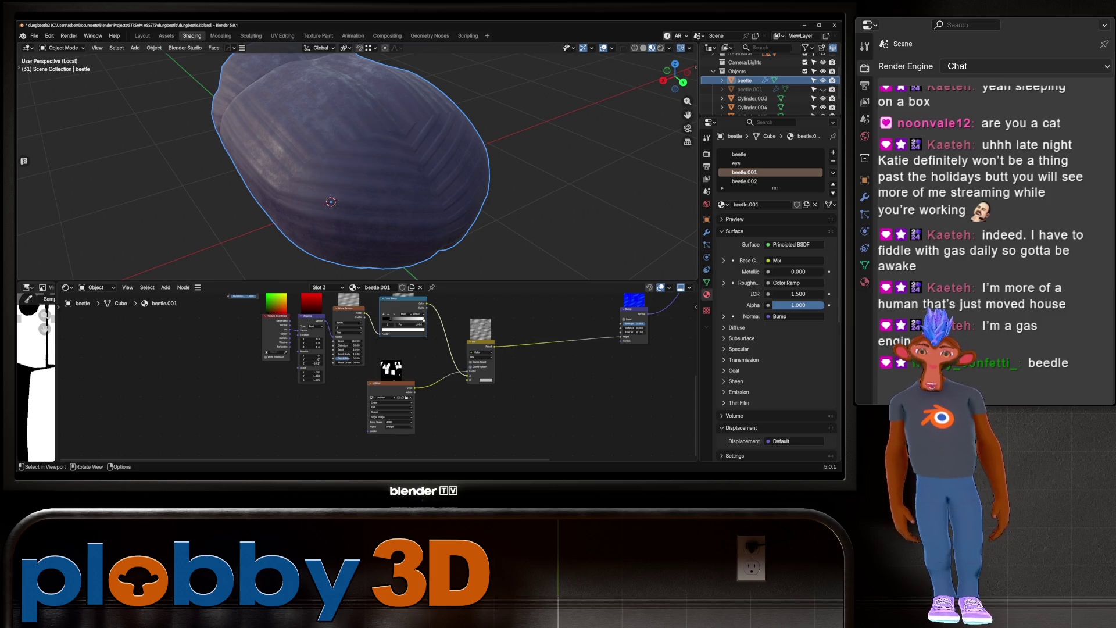
Check the chevron stripes up close and select beetle.002 for editing
mouse_move(349, 174)
middle_mouse_down()
mouse_move(378, 227)
mouse_move(372, 181)
mouse_move(419, 169)
mouse_move(395, 177)
mouse_move(360, 162)
mouse_move(378, 145)
middle_mouse_up()
scroll(334, 192, "up", 3)
middle_click_drag(334, 191, 357, 171)
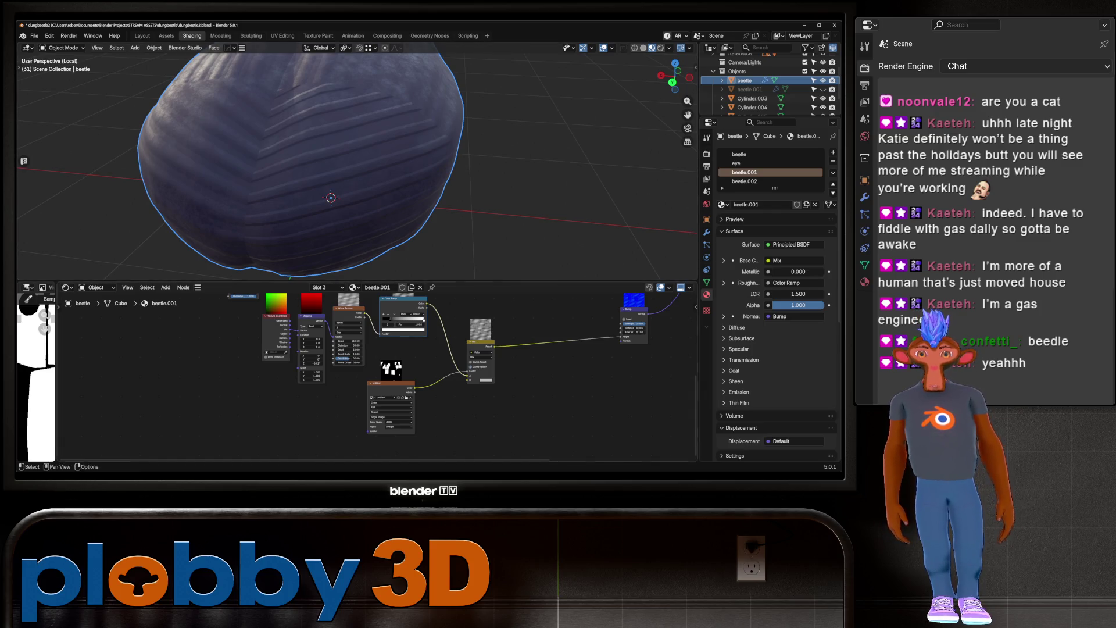
key("Tab")
left_click(284, 186)
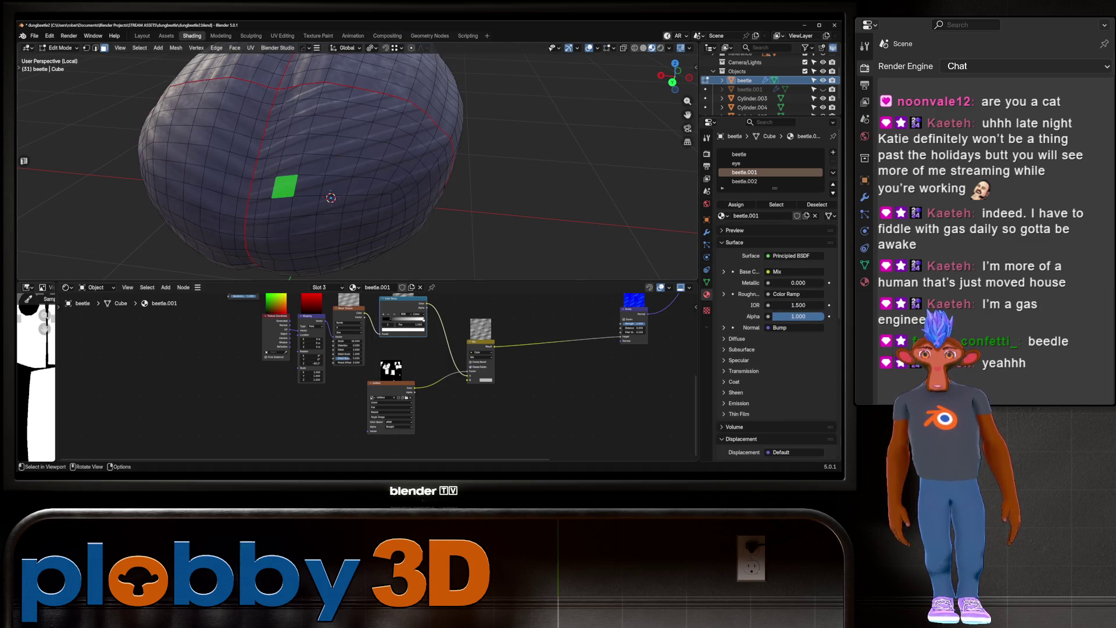
key("Tab")
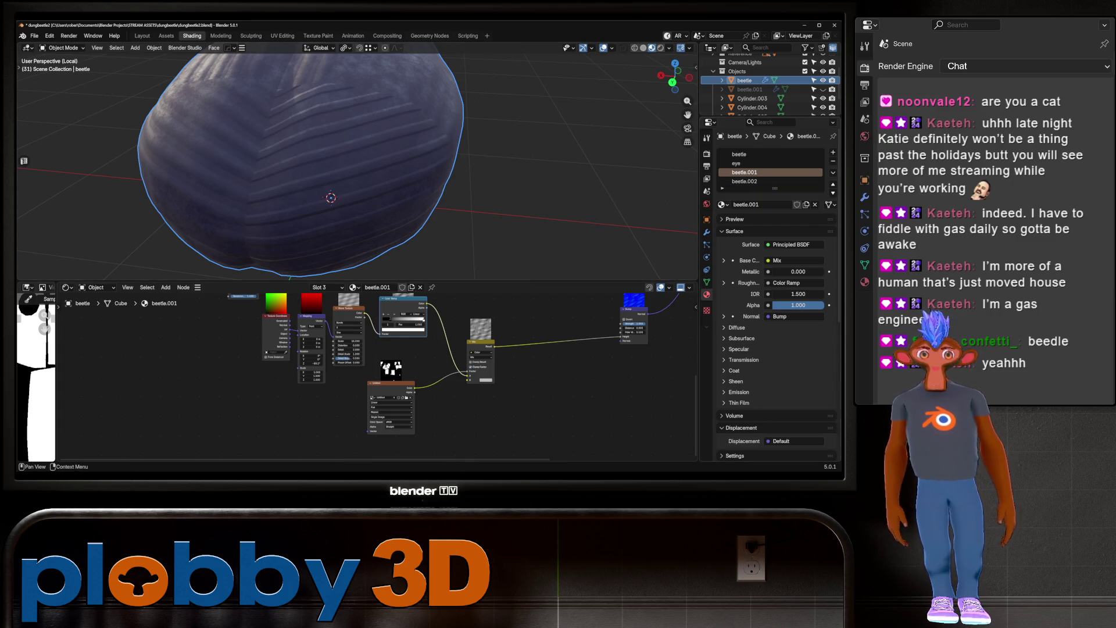
left_click(744, 182)
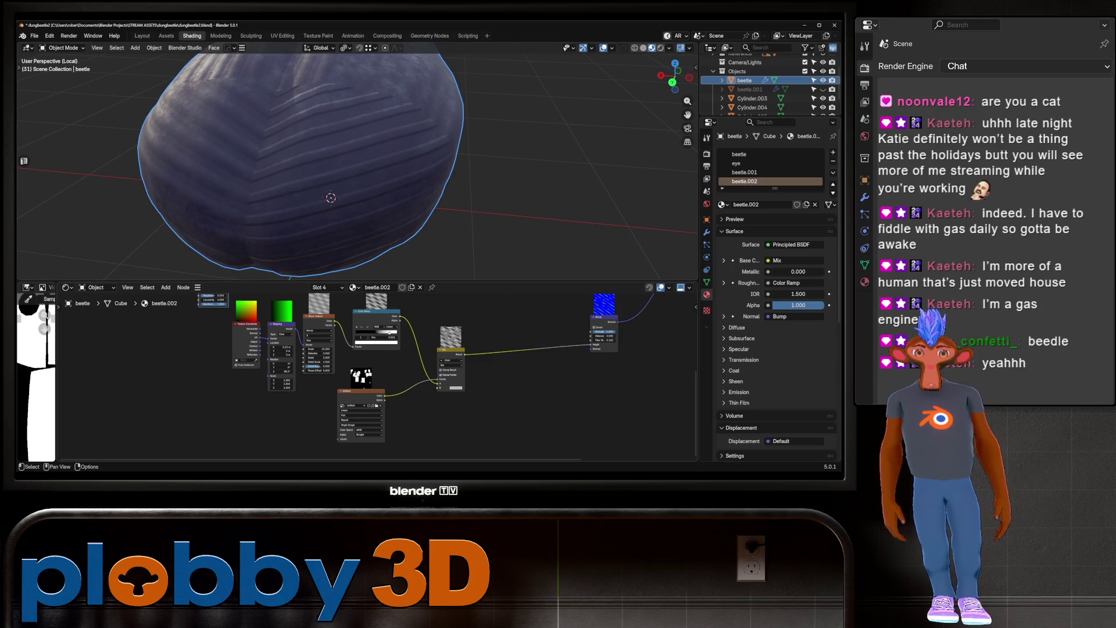
Wire beetle.002's Color Ramp Color output into its Mix node and orbit to view the stripes
scroll(285, 296, "down", 2)
middle_click_drag(349, 349, 300, 383)
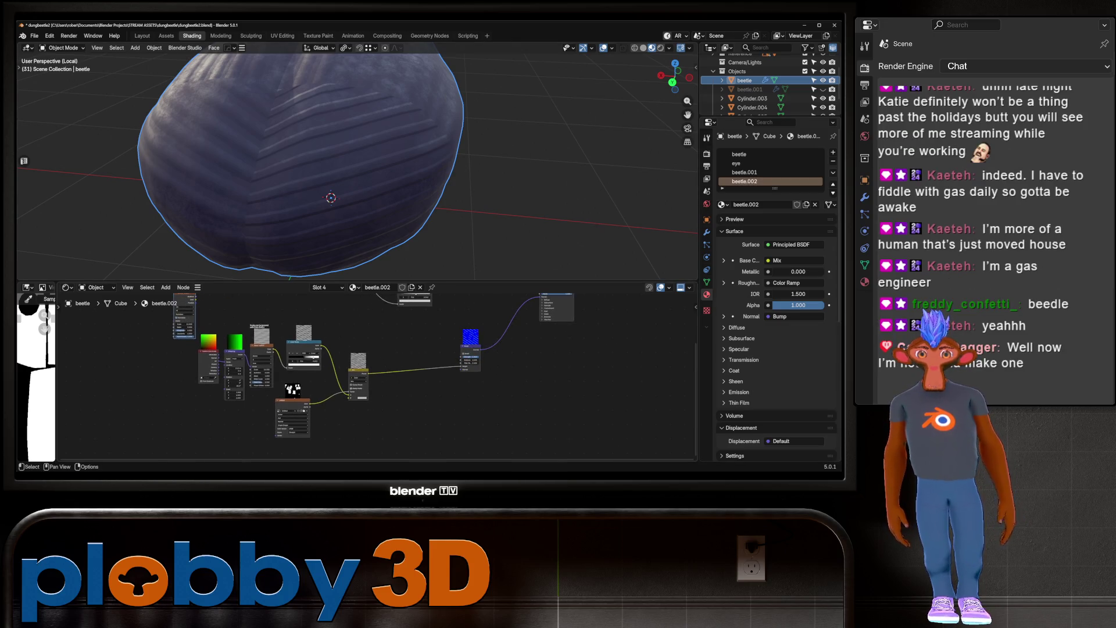
scroll(305, 346, "up", 1)
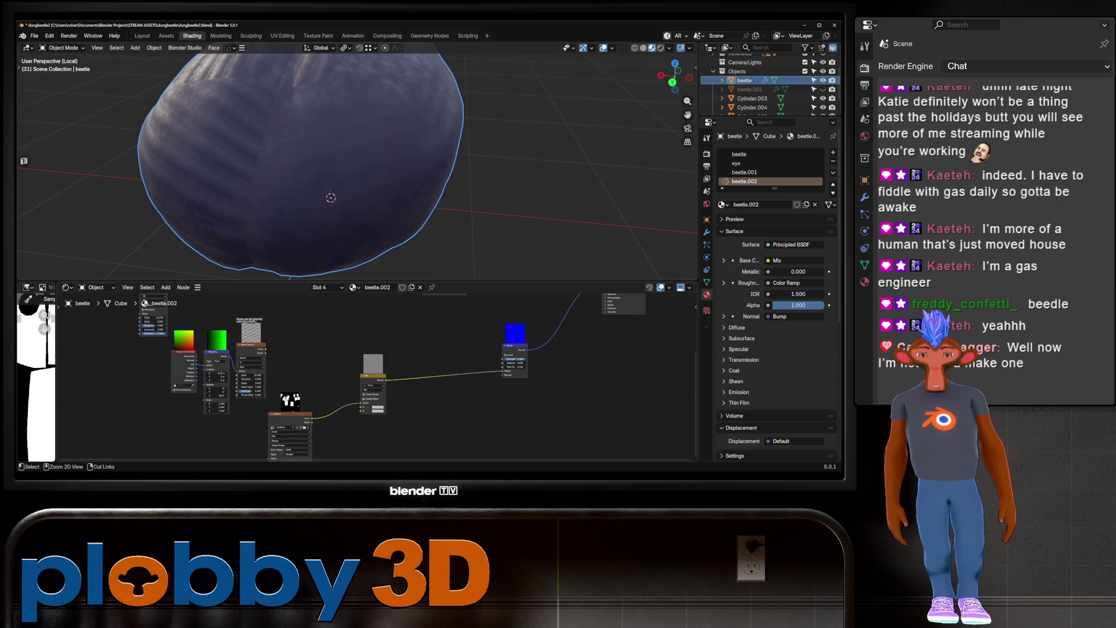
left_click_drag(305, 346, 306, 340)
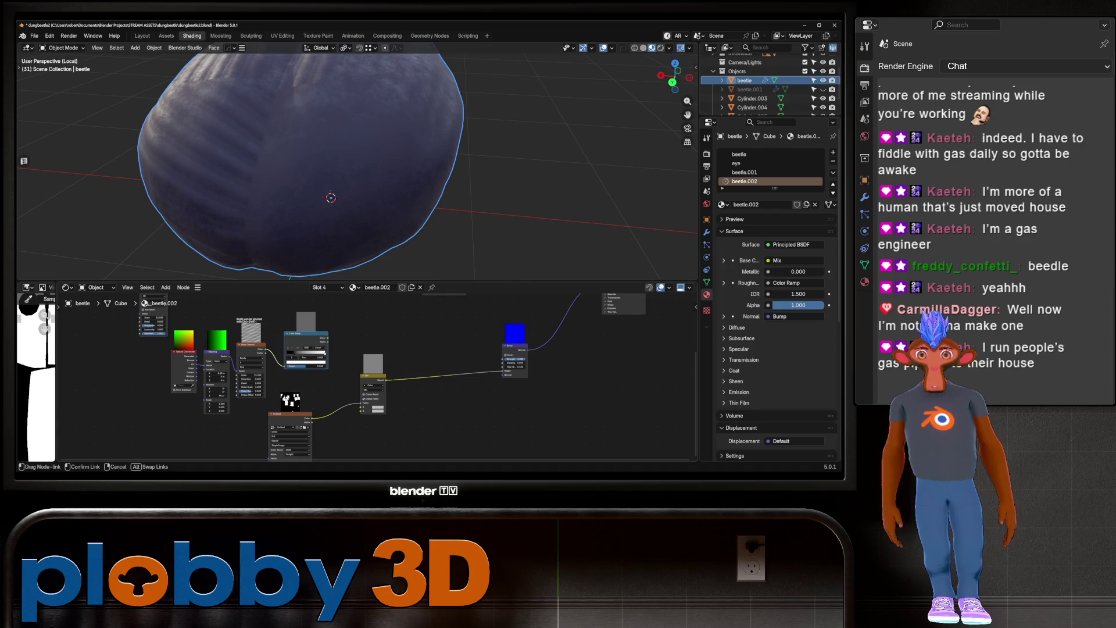
left_click_drag(327, 337, 361, 405)
scroll(342, 175, "down", 4)
key("alt+a")
mouse_move(342, 175)
middle_mouse_down()
mouse_move(291, 181)
mouse_move(244, 157)
mouse_move(210, 174)
middle_mouse_up()
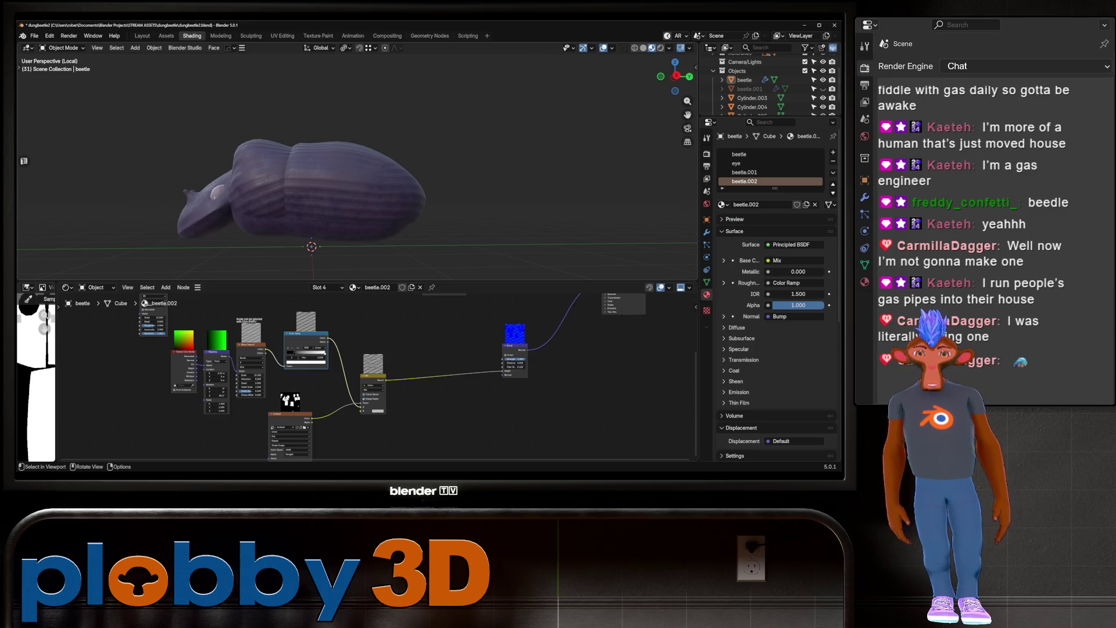
mouse_move(349, 175)
middle_mouse_down()
mouse_move(302, 168)
mouse_move(279, 186)
mouse_move(250, 154)
middle_mouse_up()
key("KP_Decimal")
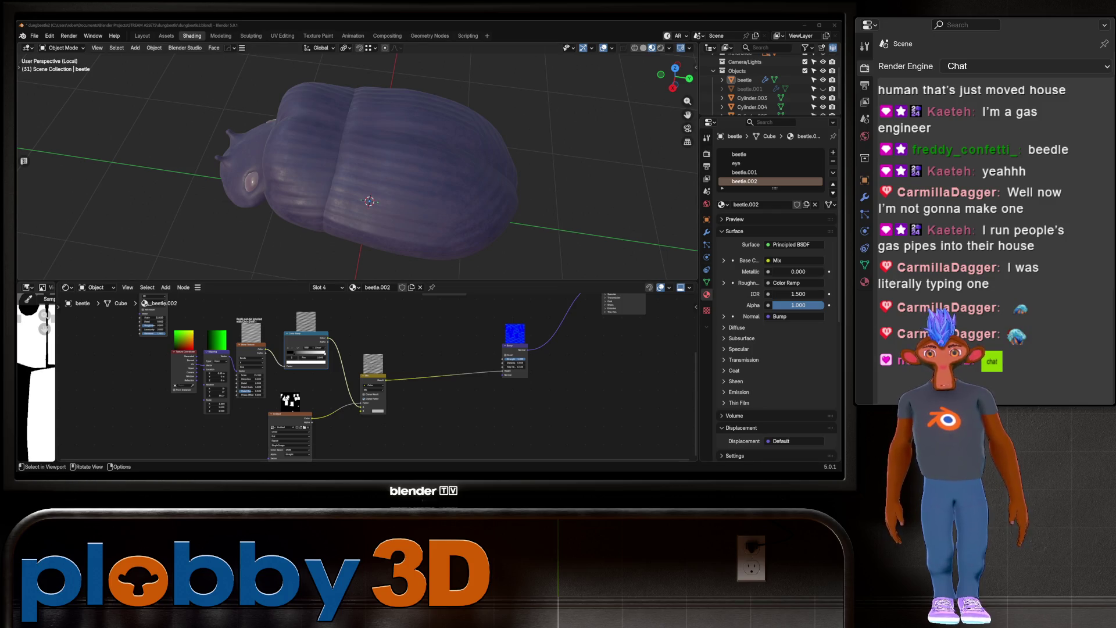
mouse_move(372, 174)
middle_mouse_down()
mouse_move(326, 175)
mouse_move(430, 163)
mouse_move(407, 146)
mouse_move(444, 171)
mouse_move(401, 119)
mouse_move(349, 157)
mouse_move(354, 145)
mouse_move(360, 169)
mouse_move(389, 157)
middle_mouse_up()
scroll(349, 157, "down", 3)
scroll(390, 157, "up", 8)
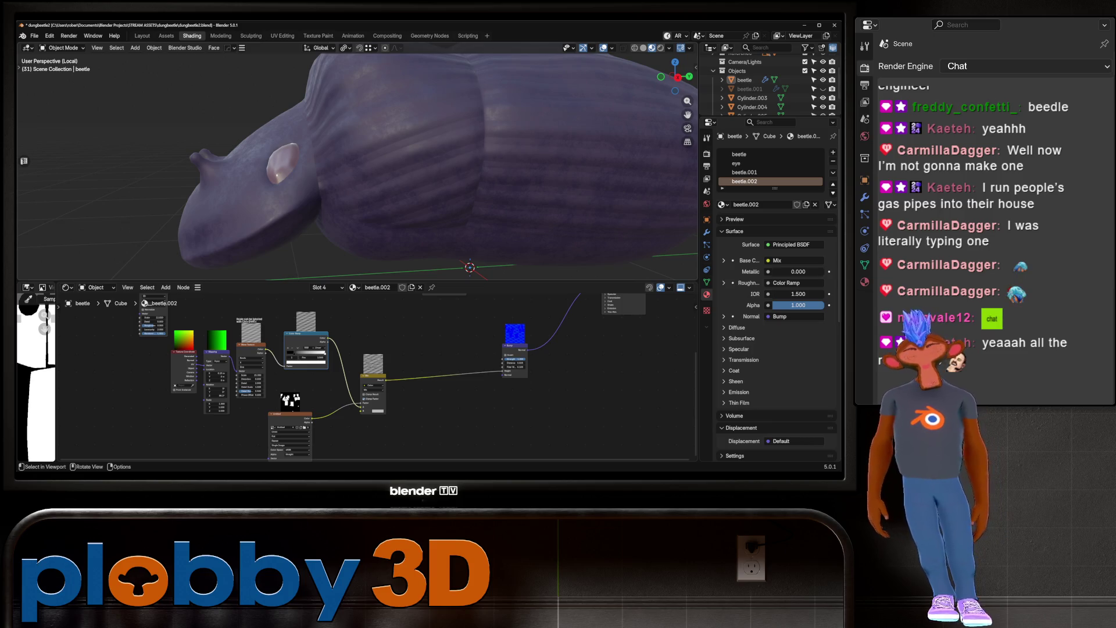
scroll(357, 163, "down", 3)
mouse_move(357, 163)
middle_mouse_down()
mouse_move(372, 145)
mouse_move(349, 151)
mouse_move(360, 174)
middle_mouse_up()
scroll(361, 166, "down", 4)
scroll(357, 162, "up", 5)
scroll(361, 157, "up", 5)
scroll(372, 145, "up", 4)
scroll(360, 157, "down", 5)
scroll(363, 175, "up", 5)
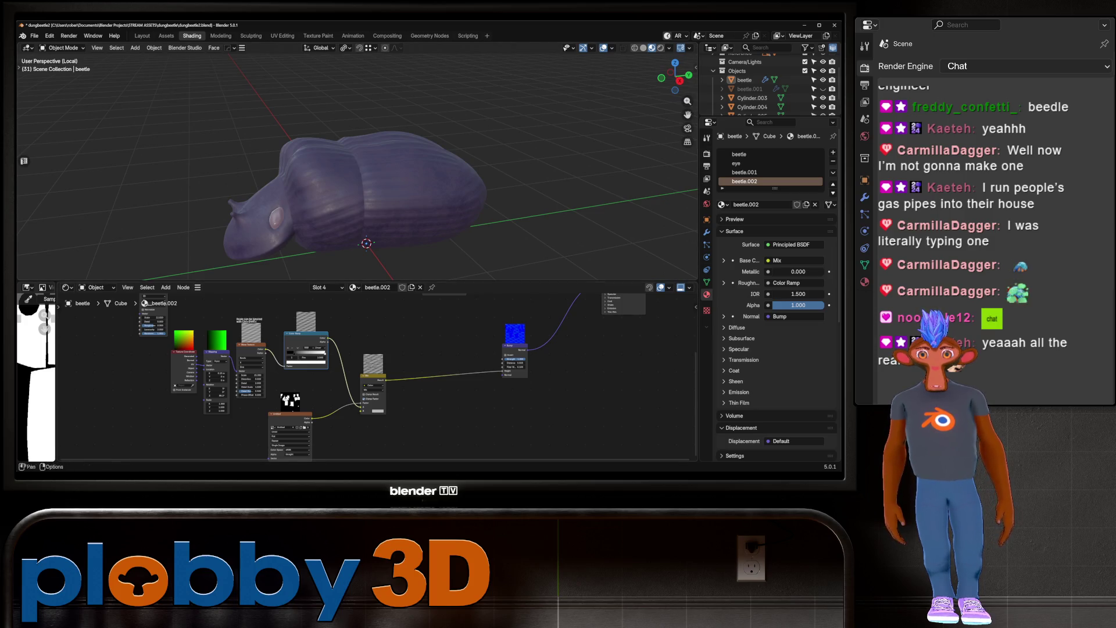
middle_click_drag(378, 378, 326, 398)
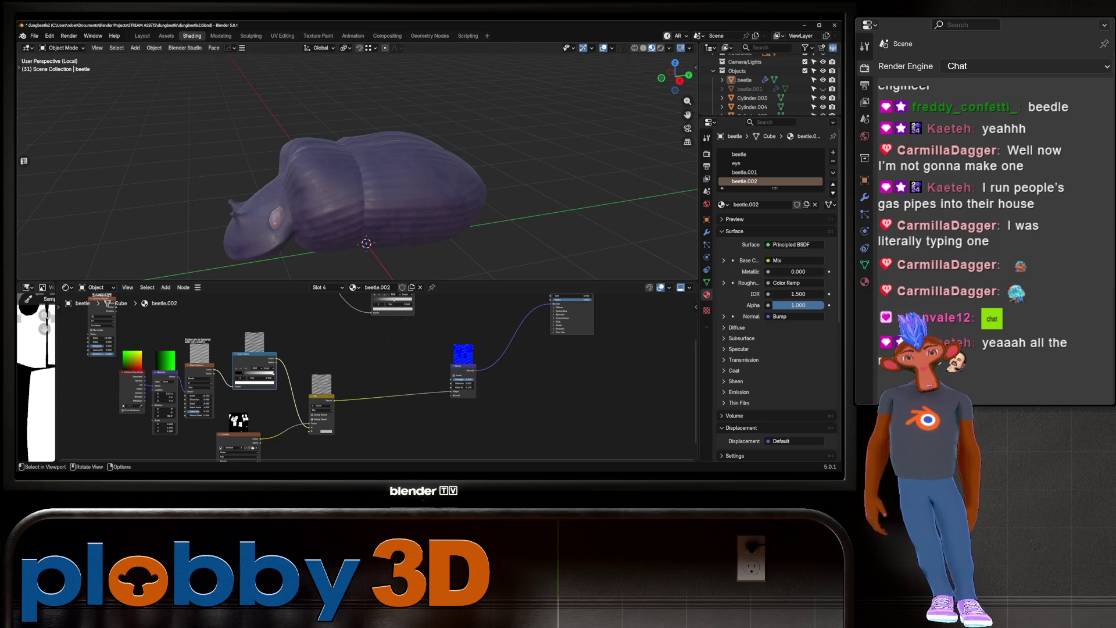
Load the SimpleBake preset and add the beetle to the bake objects
left_click(378, 186)
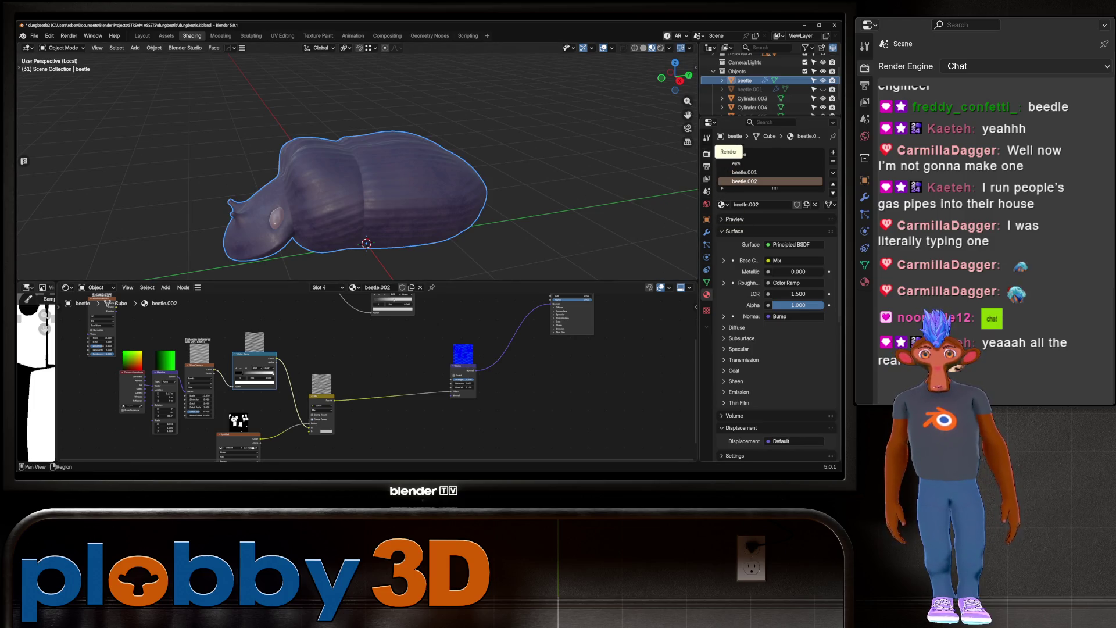
left_click(706, 153)
scroll(776, 291, "down", 15)
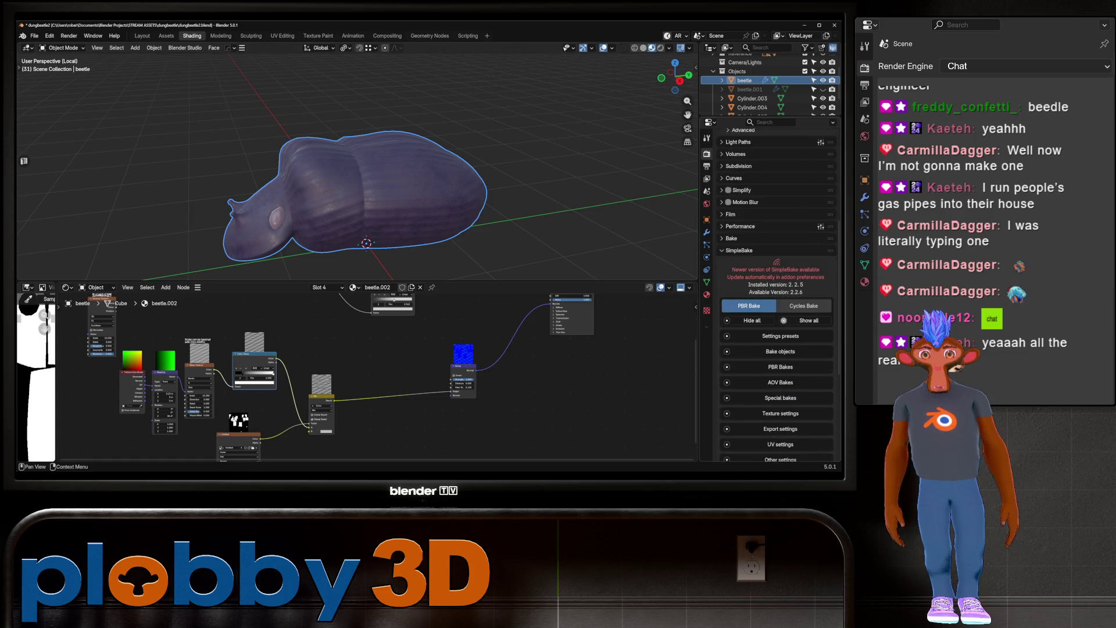
scroll(777, 291, "down", 5)
left_click(780, 262)
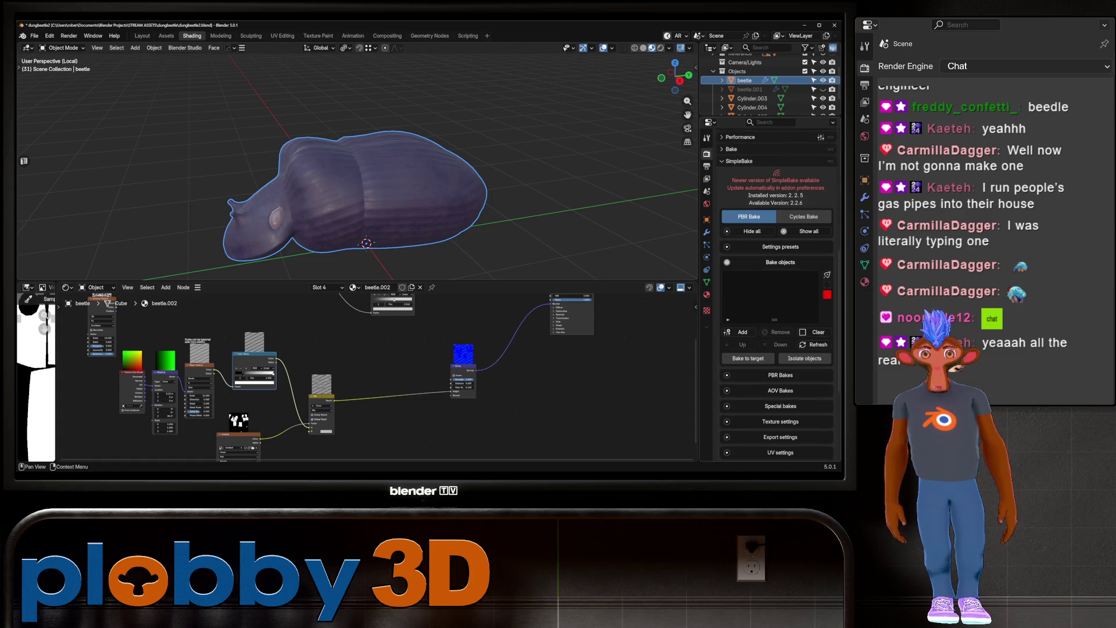
left_click(780, 247)
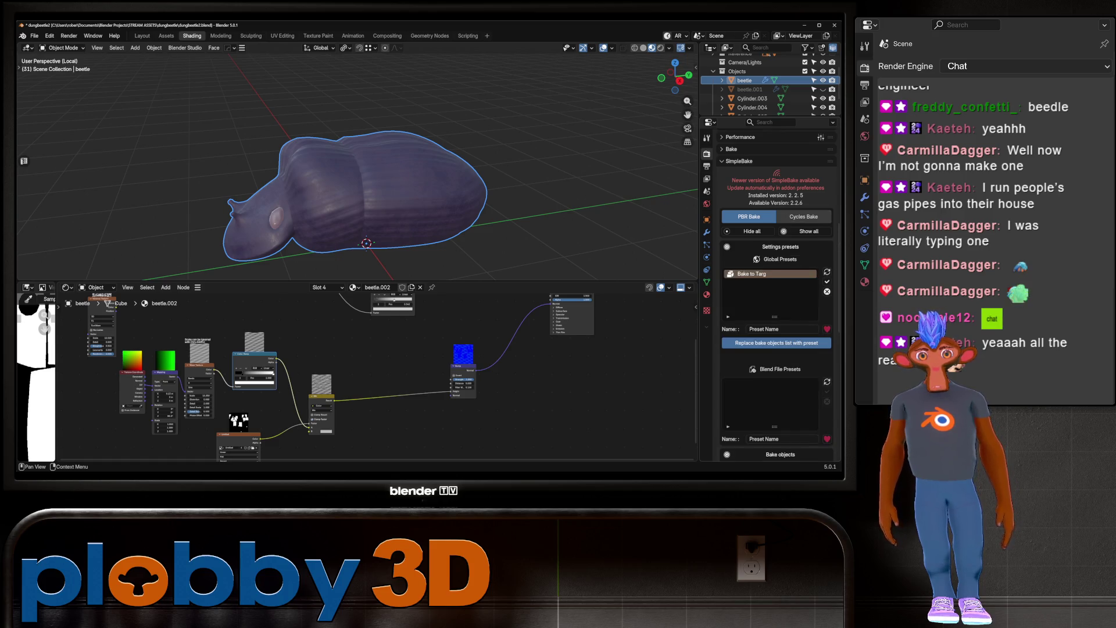
scroll(776, 291, "down", 8)
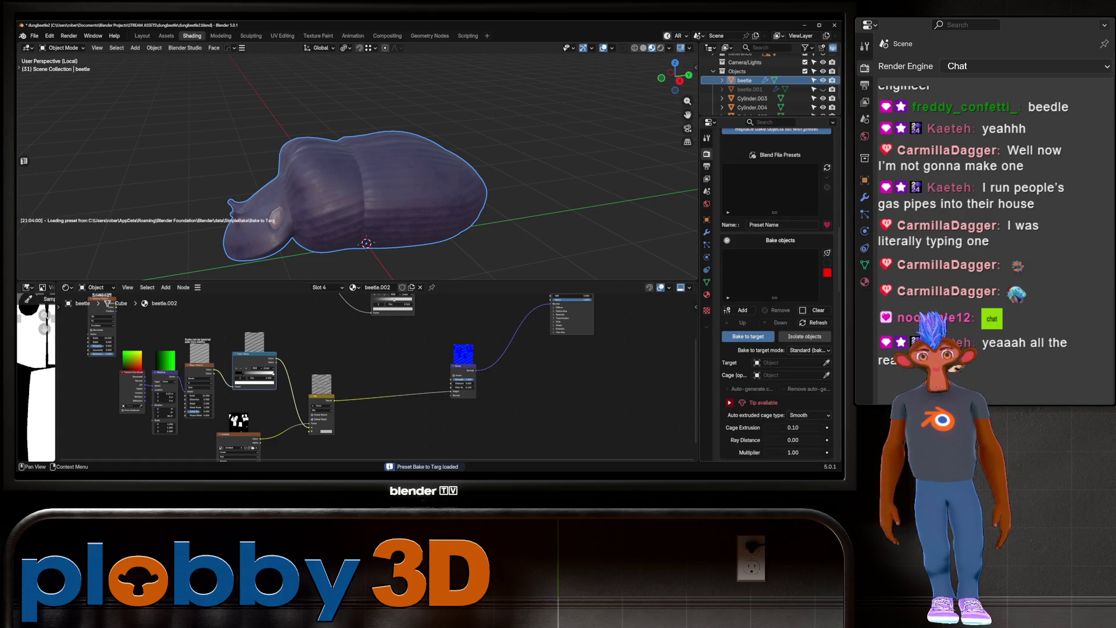
left_click(747, 336)
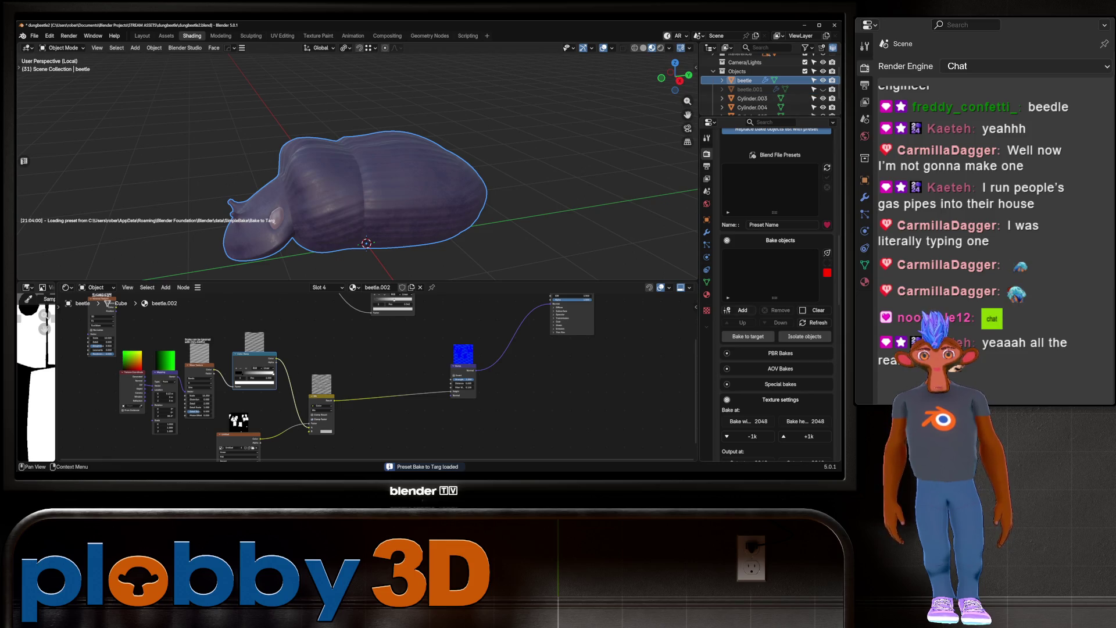
Turn off Bake to target, set 4096 bake and output size, and a 4 px bake margin
left_click(740, 310)
scroll(776, 291, "down", 2)
scroll(776, 290, "down", 5)
left_click(809, 258)
left_click(808, 258)
scroll(776, 314, "down", 3)
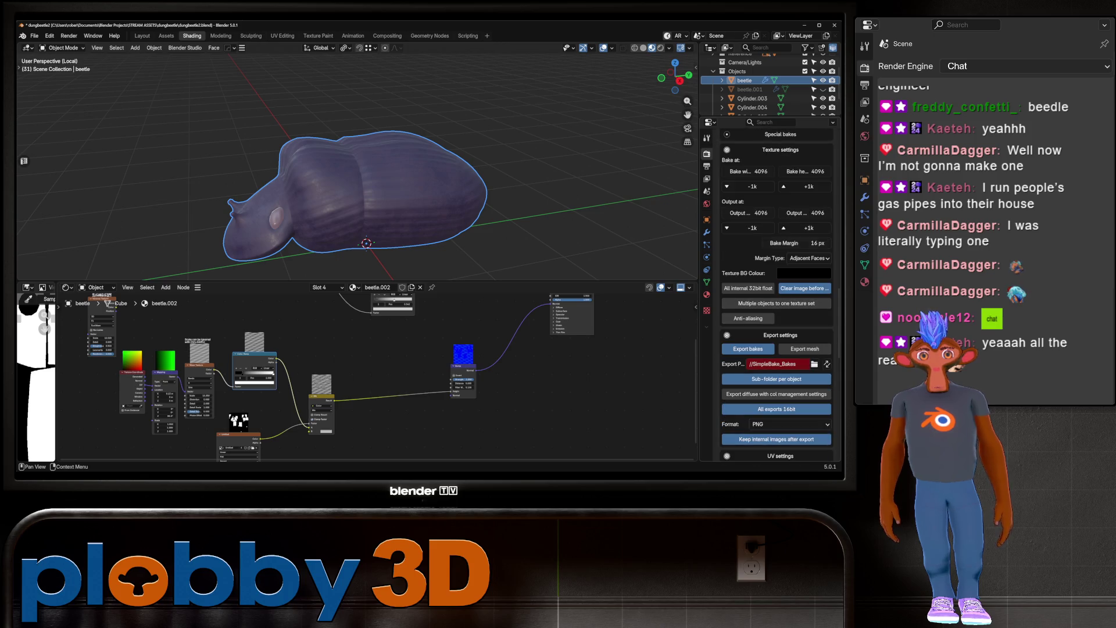
left_click(796, 243)
type("4")
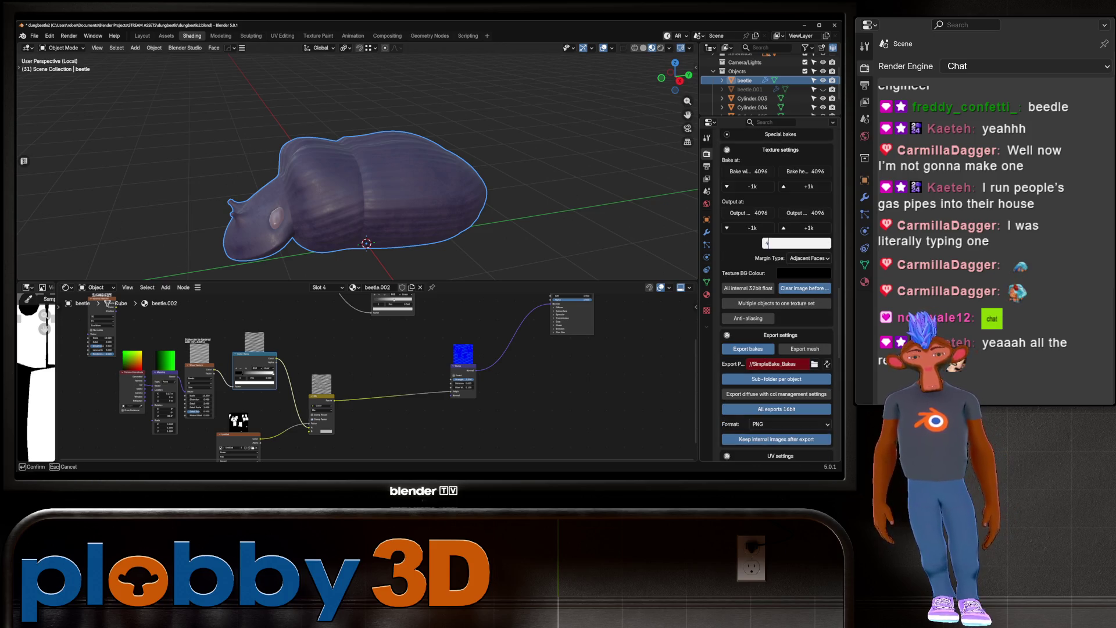
key("Return")
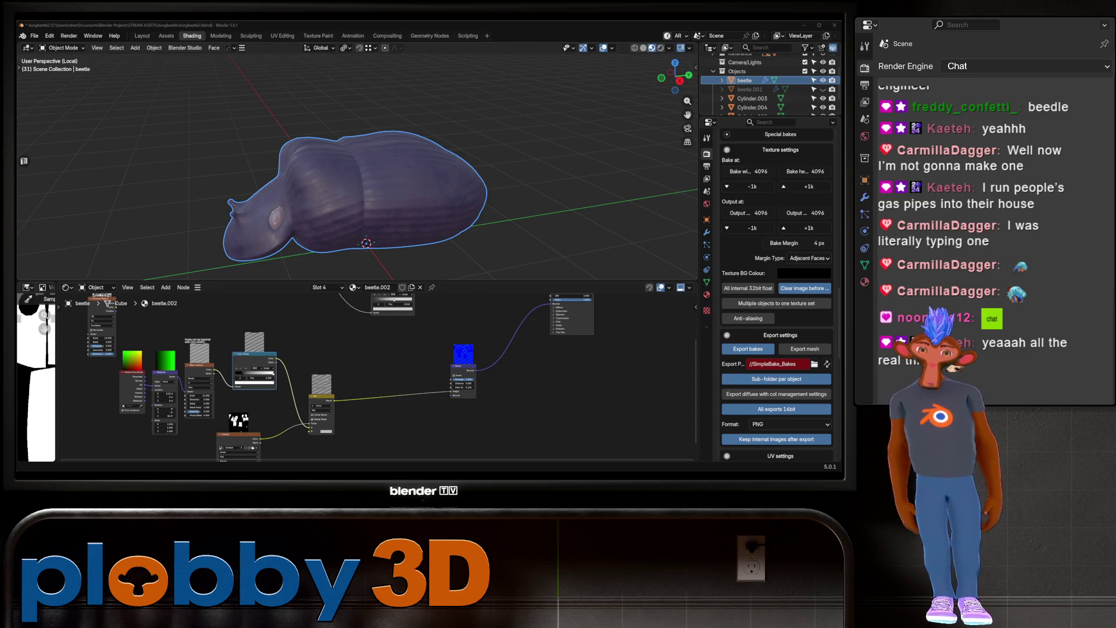
left_click(815, 364)
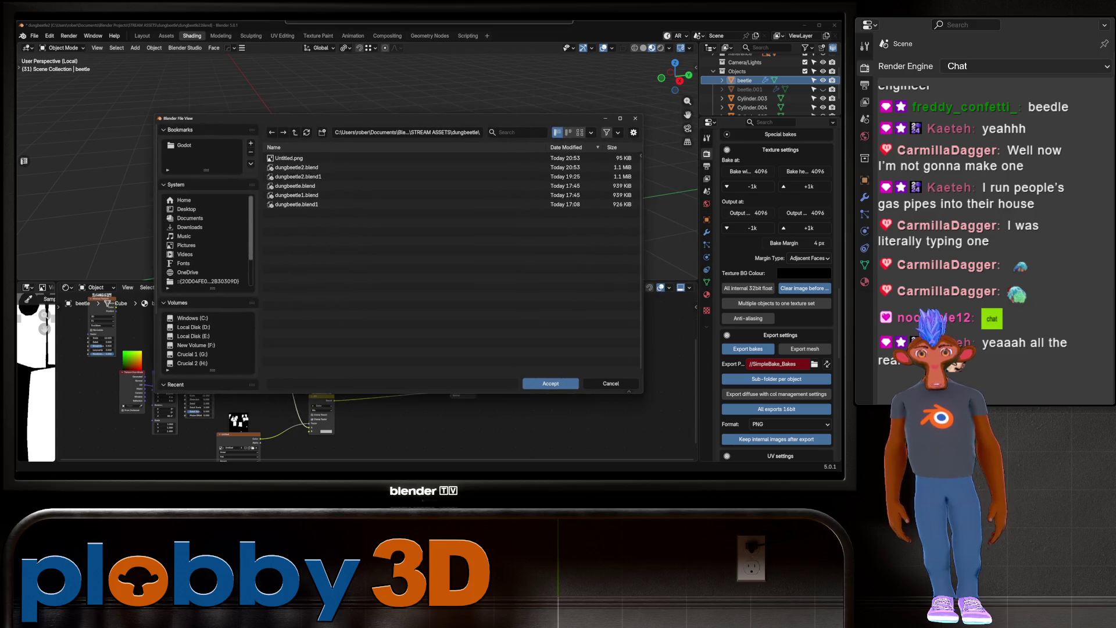
Create a 'bake' folder inside dungbeetle and accept it as the export path
left_click(322, 132)
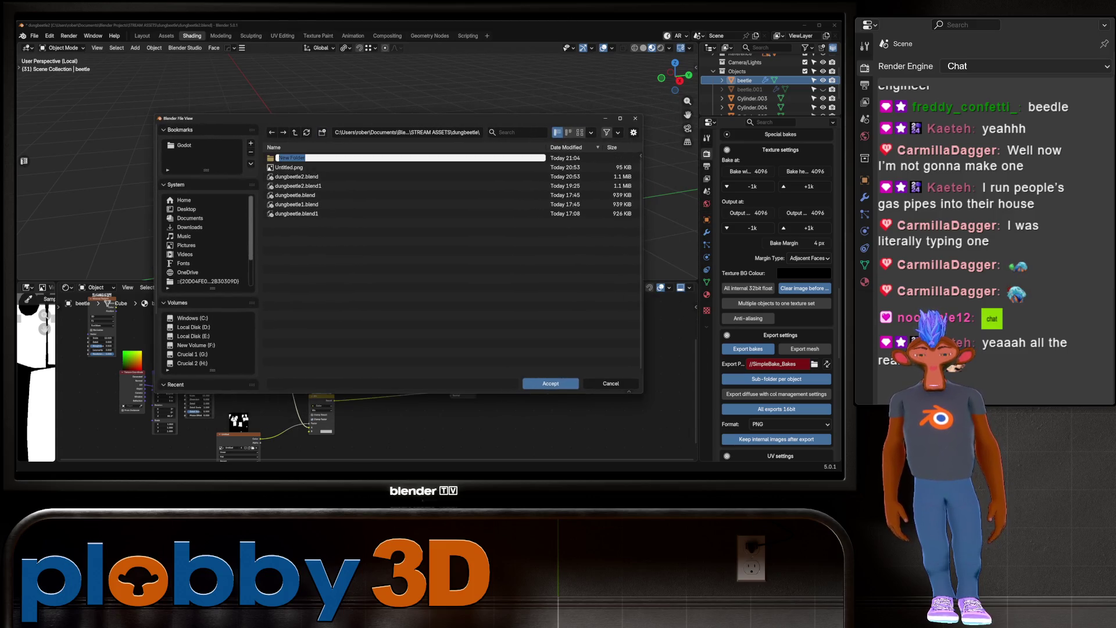
key("BackSpace")
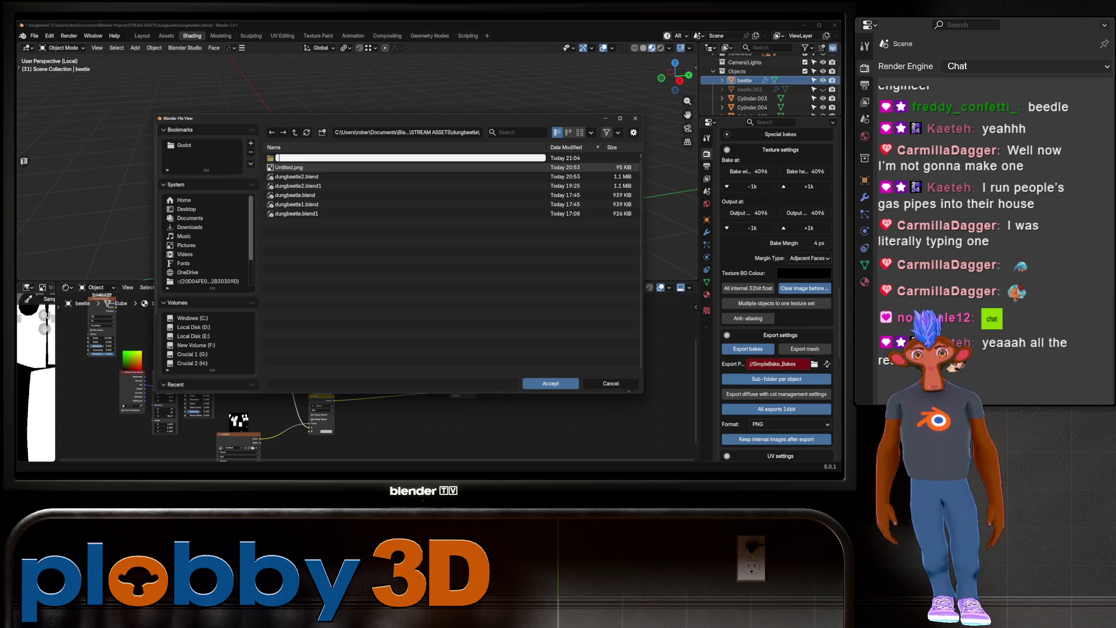
type("bake")
key("Return")
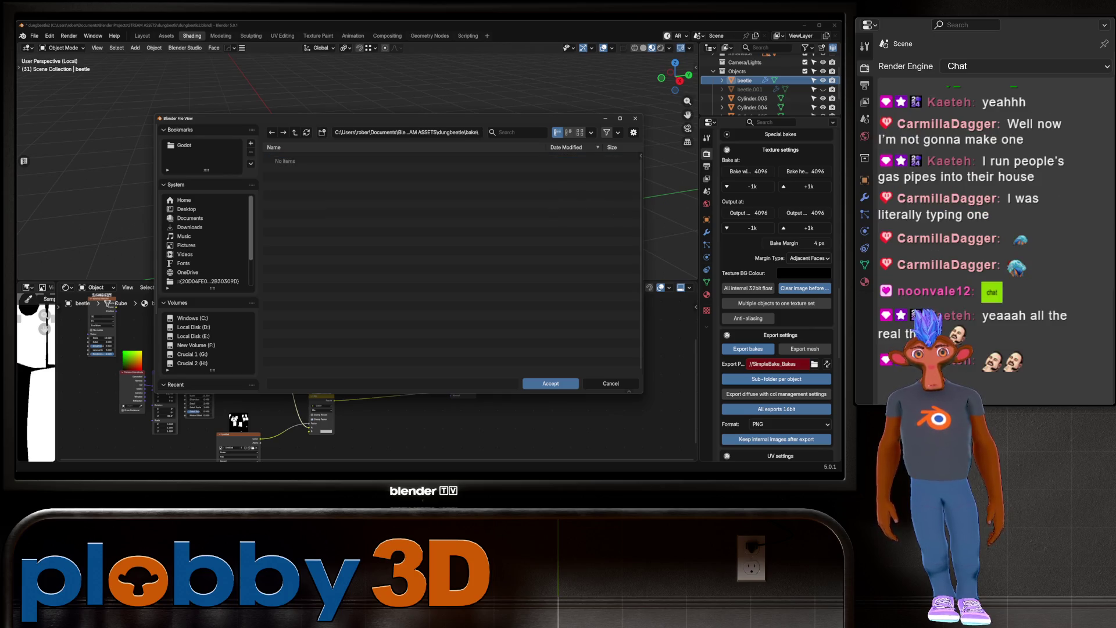
left_click(550, 384)
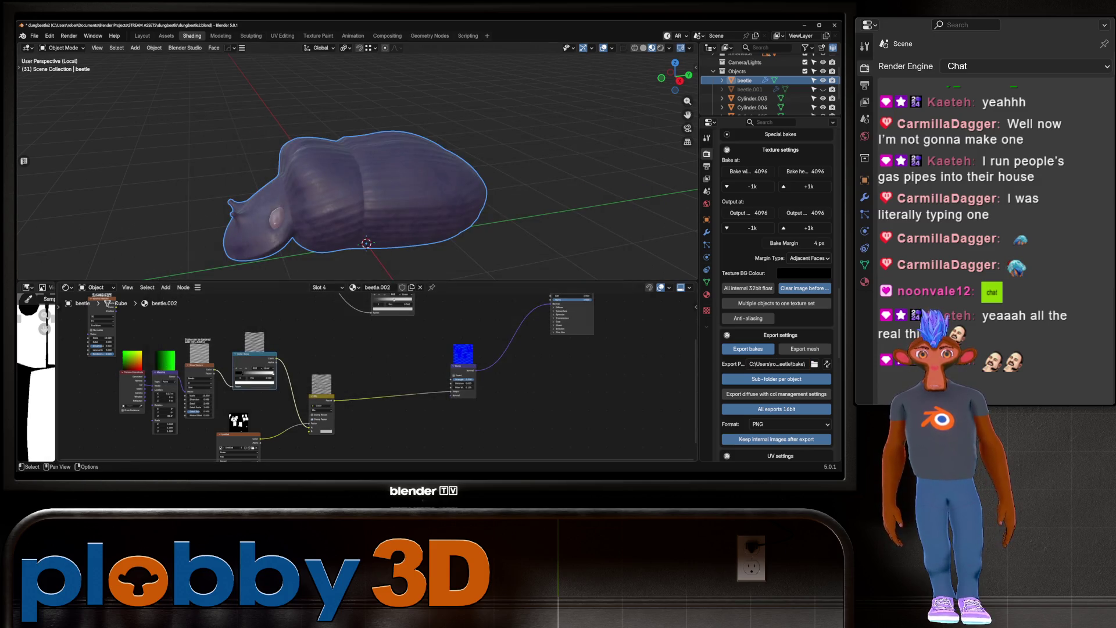
Orbit around the beetle from front, side and low angles, and reframe the node graph
middle_click_drag(407, 175, 326, 178)
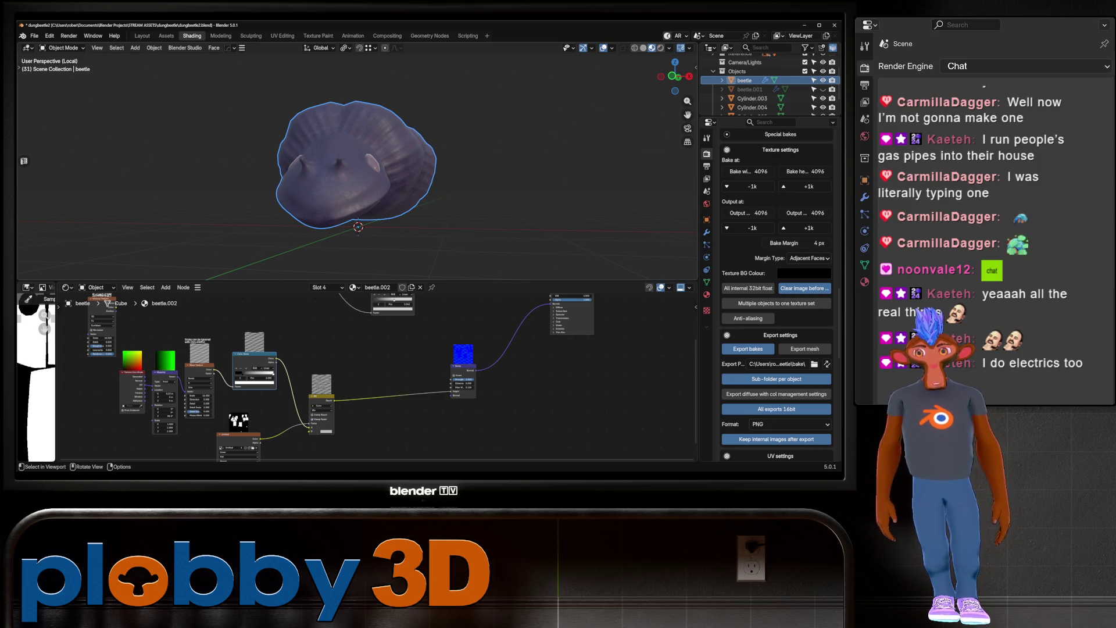
mouse_move(407, 174)
middle_mouse_down()
mouse_move(314, 168)
mouse_move(320, 122)
mouse_move(323, 145)
mouse_move(367, 180)
mouse_move(331, 175)
mouse_move(302, 186)
mouse_move(349, 198)
mouse_move(378, 186)
mouse_move(506, 195)
middle_mouse_up()
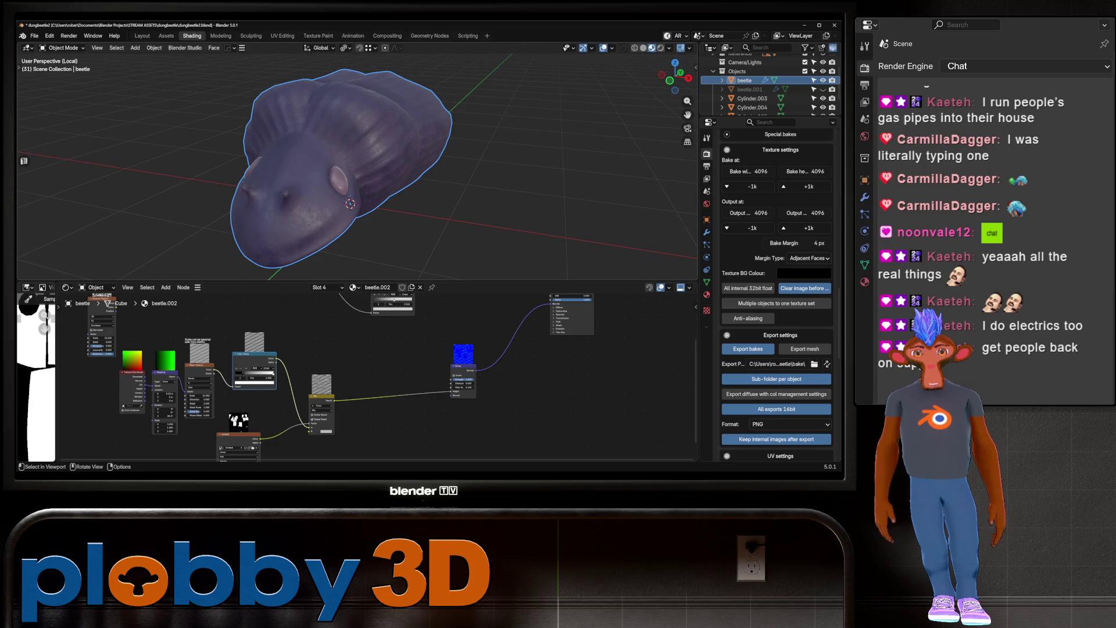
mouse_move(349, 174)
middle_mouse_down()
mouse_move(395, 163)
mouse_move(441, 186)
mouse_move(451, 256)
mouse_move(433, 171)
mouse_move(431, 212)
mouse_move(406, 233)
middle_mouse_up()
scroll(358, 163, "up", 5)
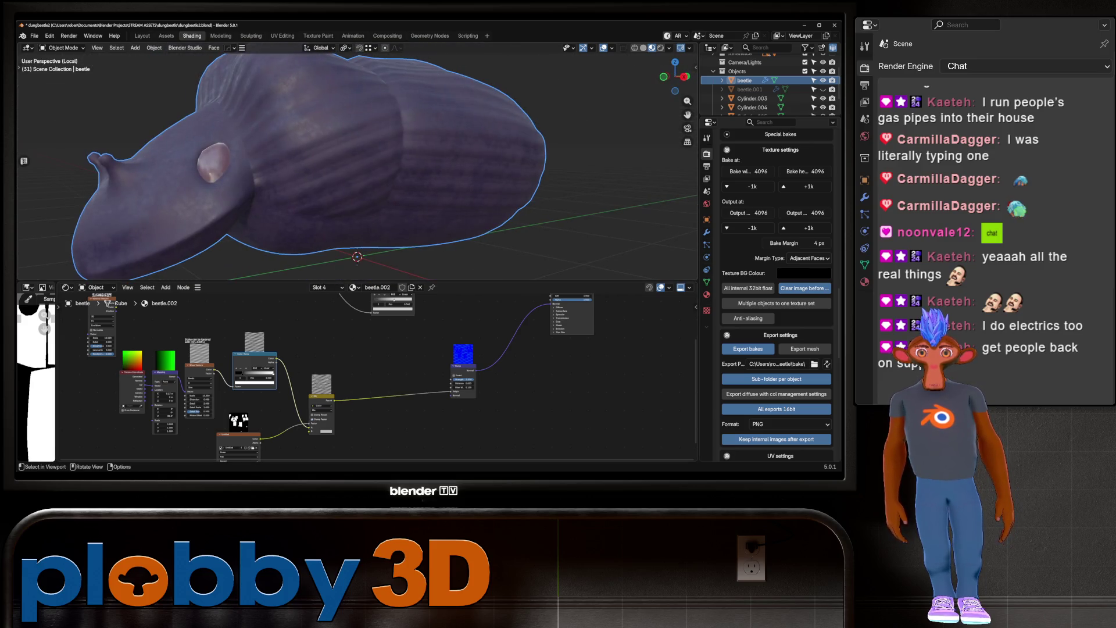
scroll(348, 378, "down", 2)
scroll(349, 378, "up", 3)
scroll(349, 378, "down", 3)
scroll(349, 175, "down", 3)
mouse_move(349, 174)
middle_mouse_down()
mouse_move(343, 224)
mouse_move(375, 258)
middle_mouse_up()
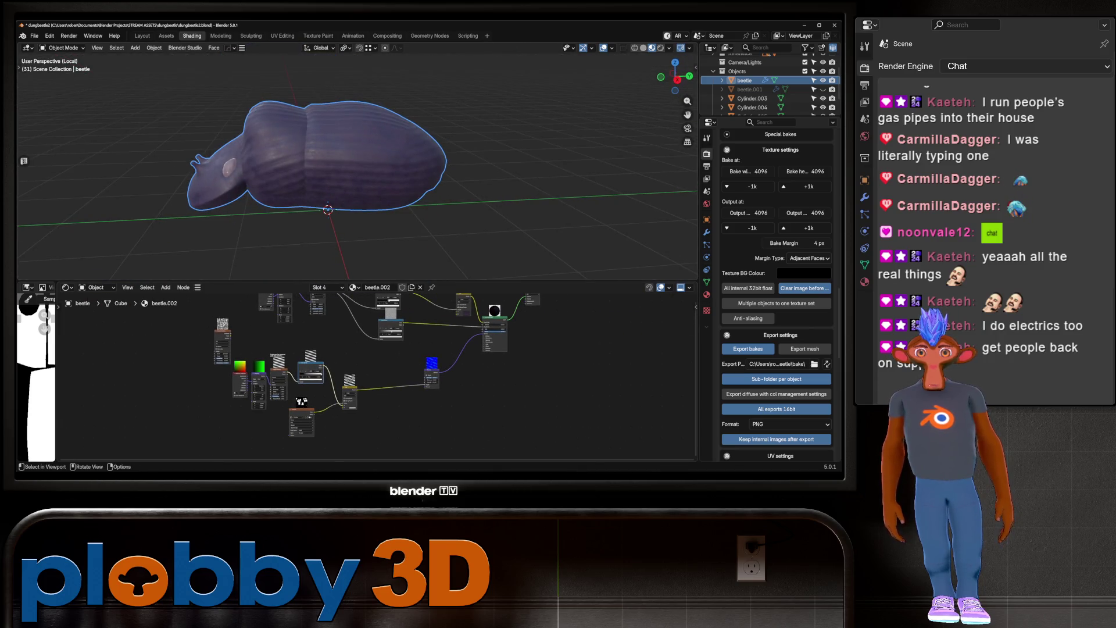
Scroll through the SimpleBake panel to review the beetle's bake settings
scroll(305, 366, "up", 1)
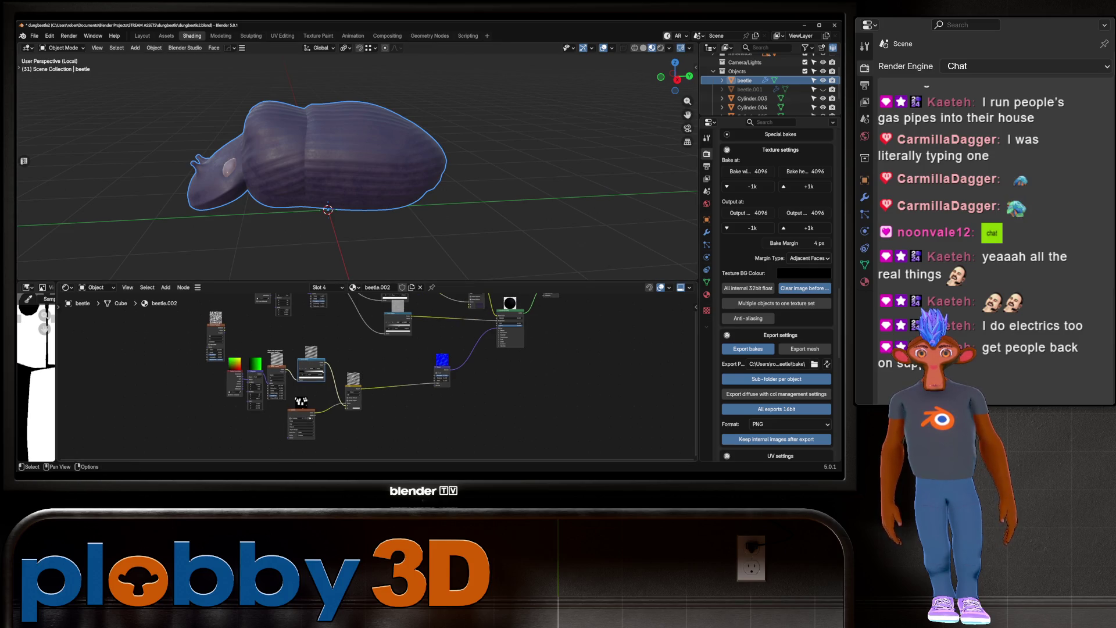
scroll(775, 290, "down", 2)
scroll(776, 290, "down", 12)
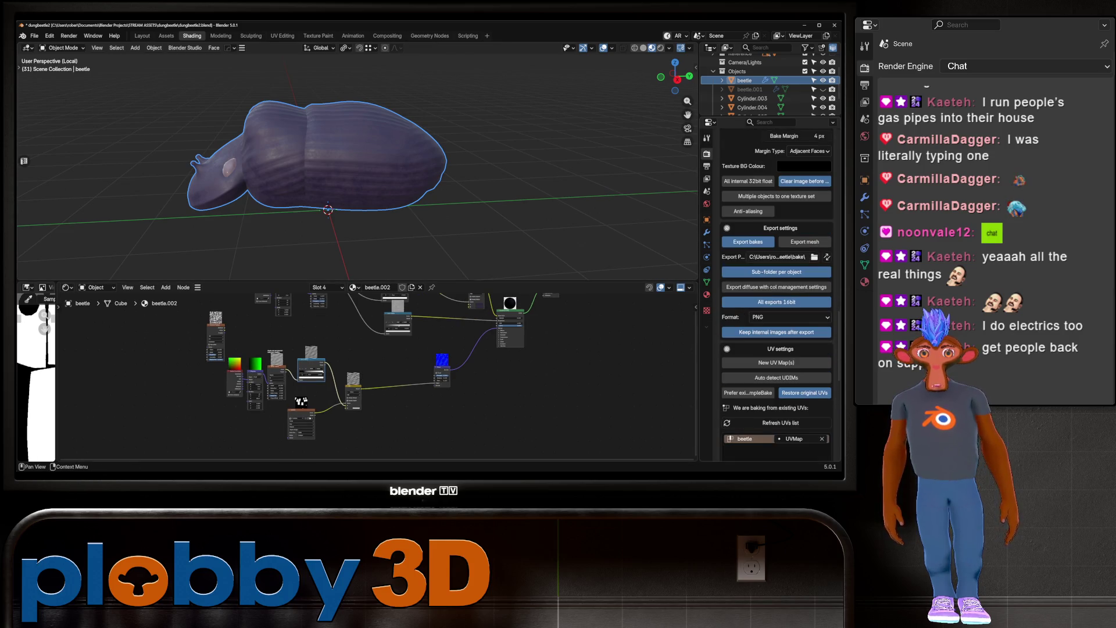
scroll(776, 291, "up", 11)
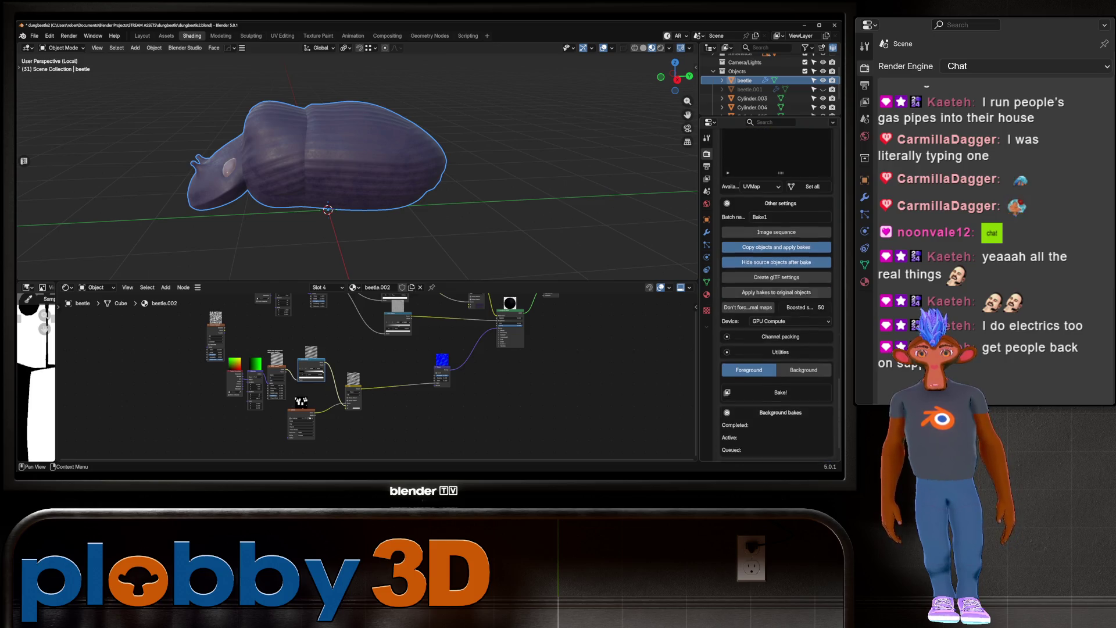
scroll(776, 290, "up", 11)
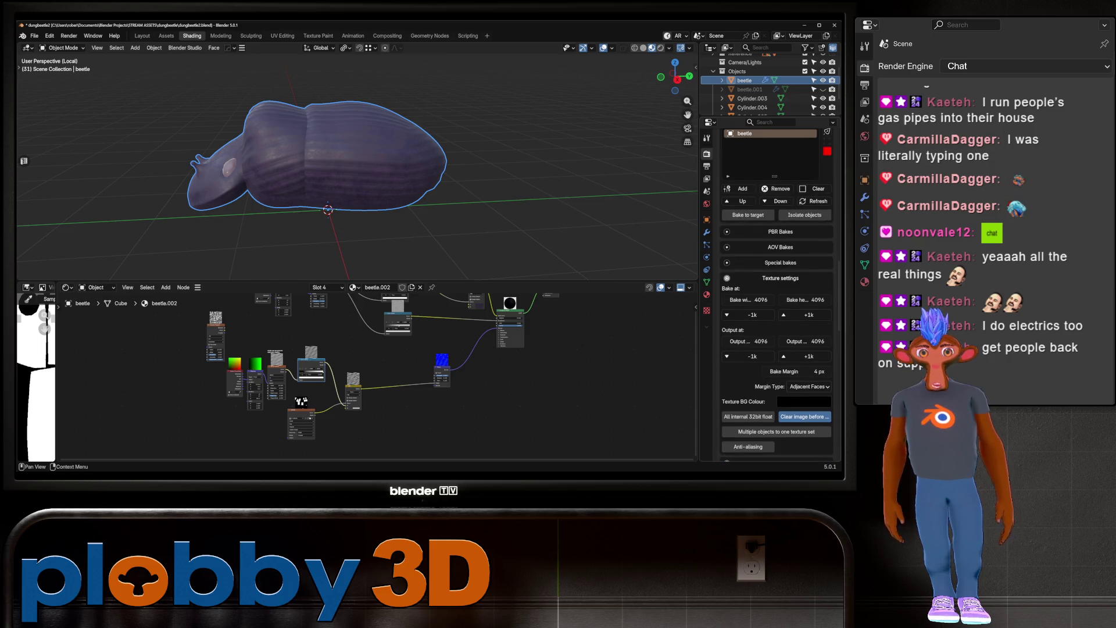
scroll(776, 291, "down", 11)
scroll(749, 311, "down", 7)
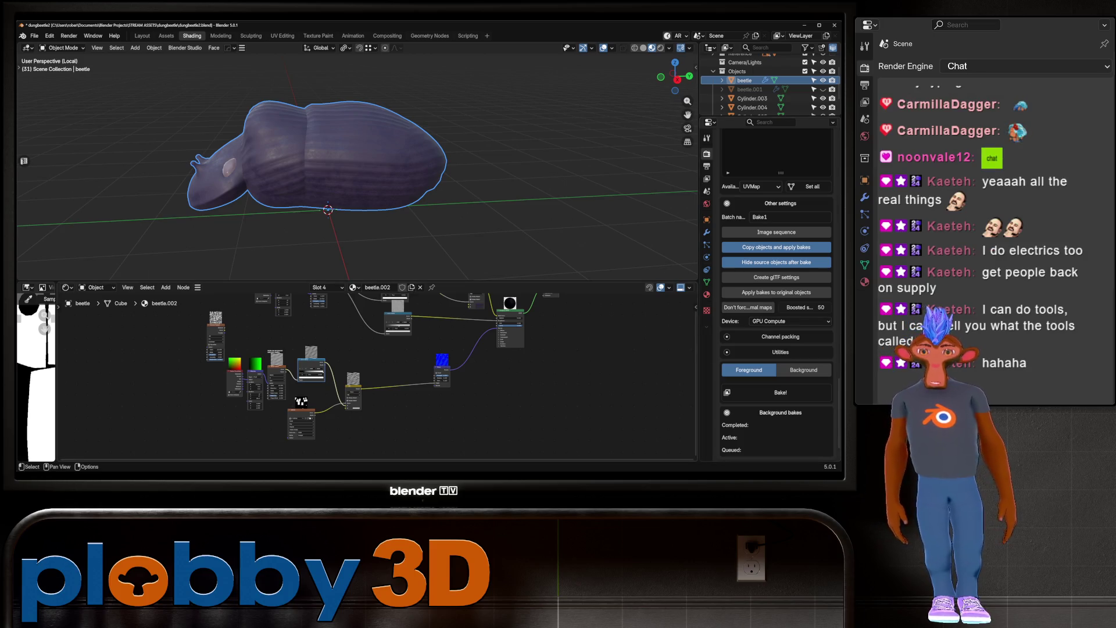
scroll(777, 290, "up", 10)
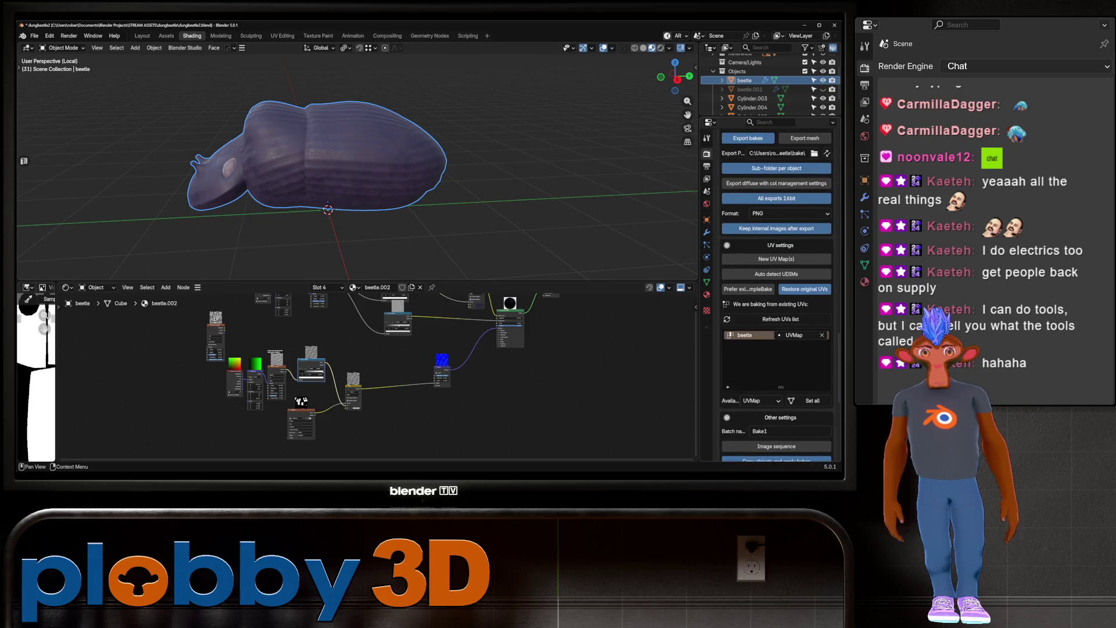
scroll(776, 291, "up", 5)
scroll(777, 291, "down", 5)
scroll(776, 291, "up", 6)
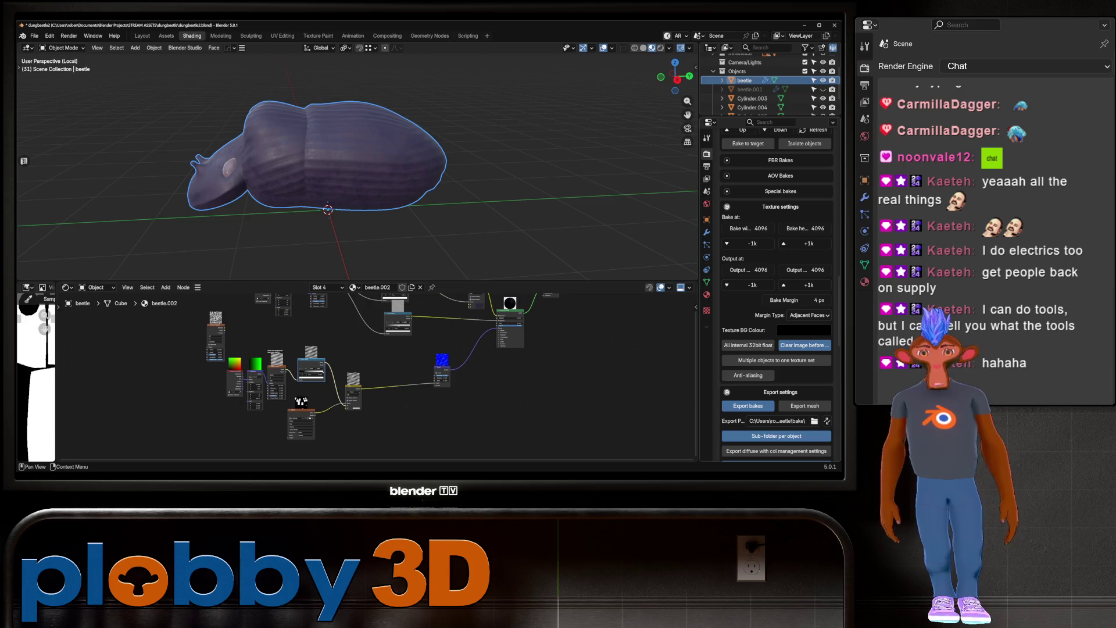
scroll(776, 291, "down", 10)
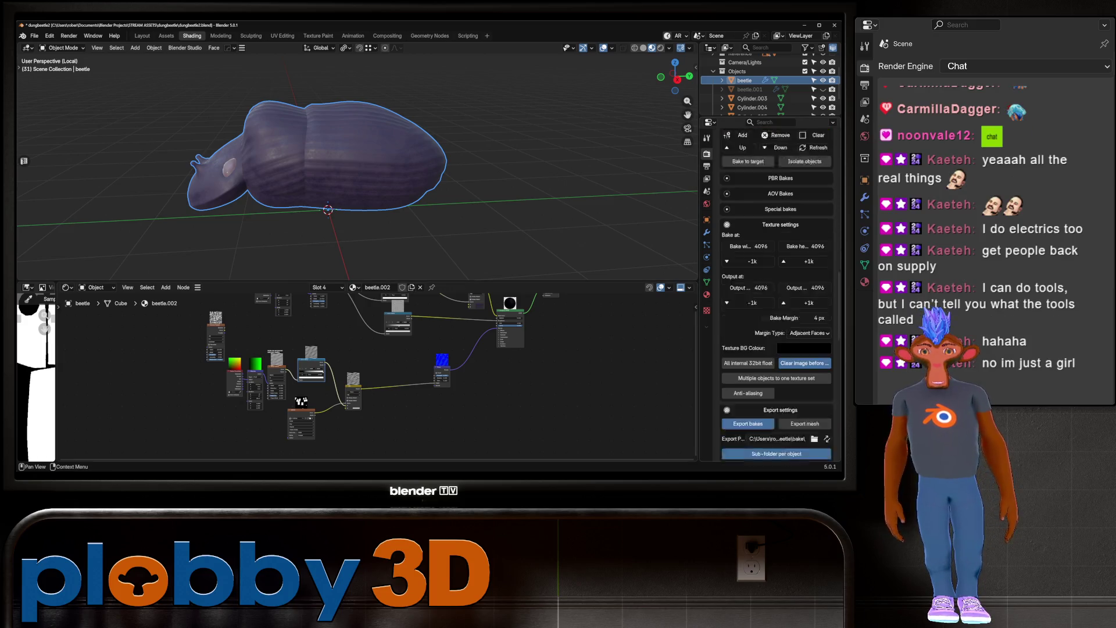
scroll(776, 291, "down", 12)
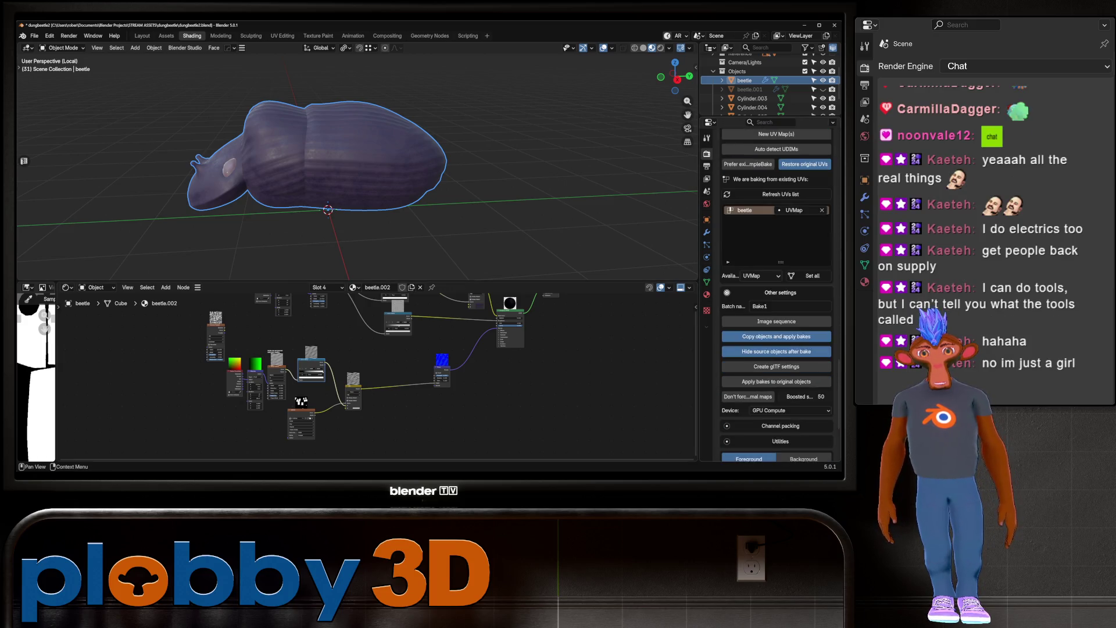
scroll(777, 291, "up", 10)
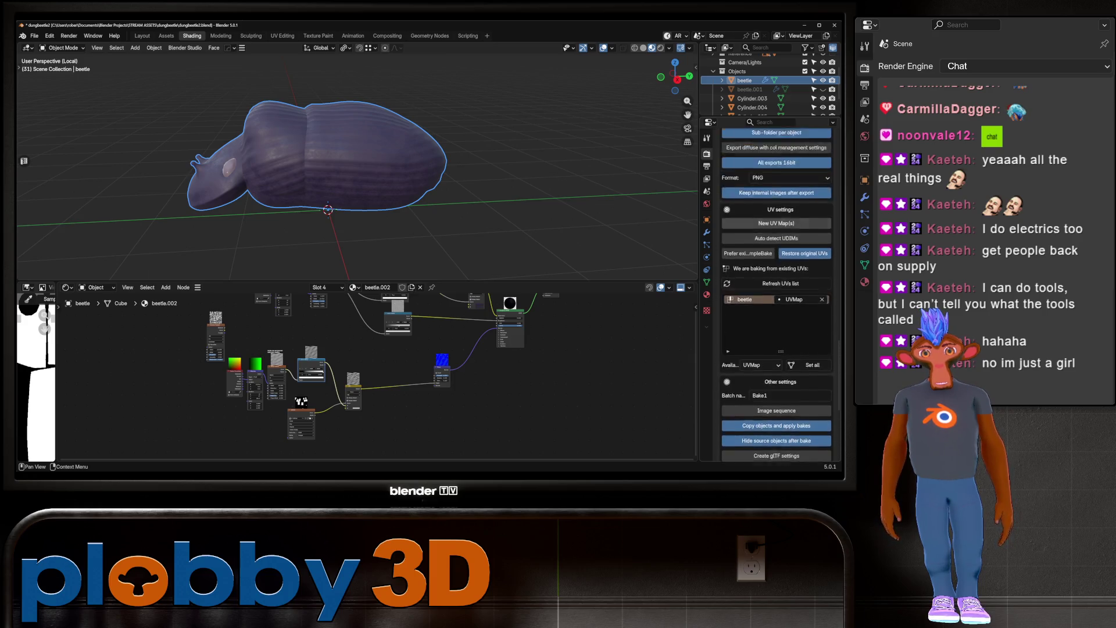
scroll(777, 291, "up", 8)
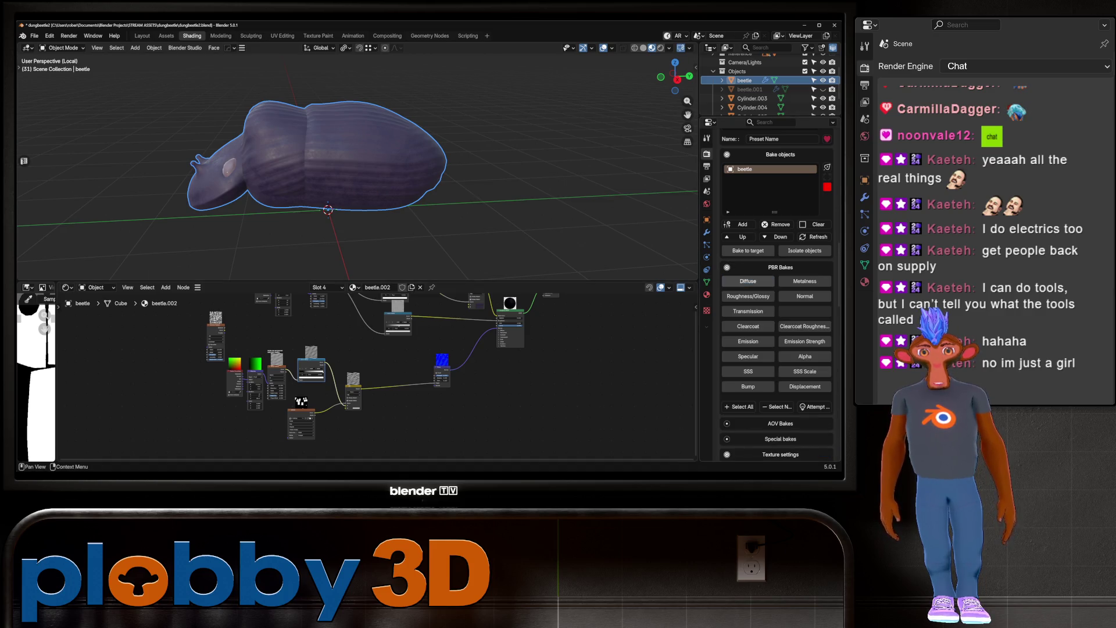
Collapse the PBR bake channel options and start the SimpleBake bake of the beetle
left_click(780, 267)
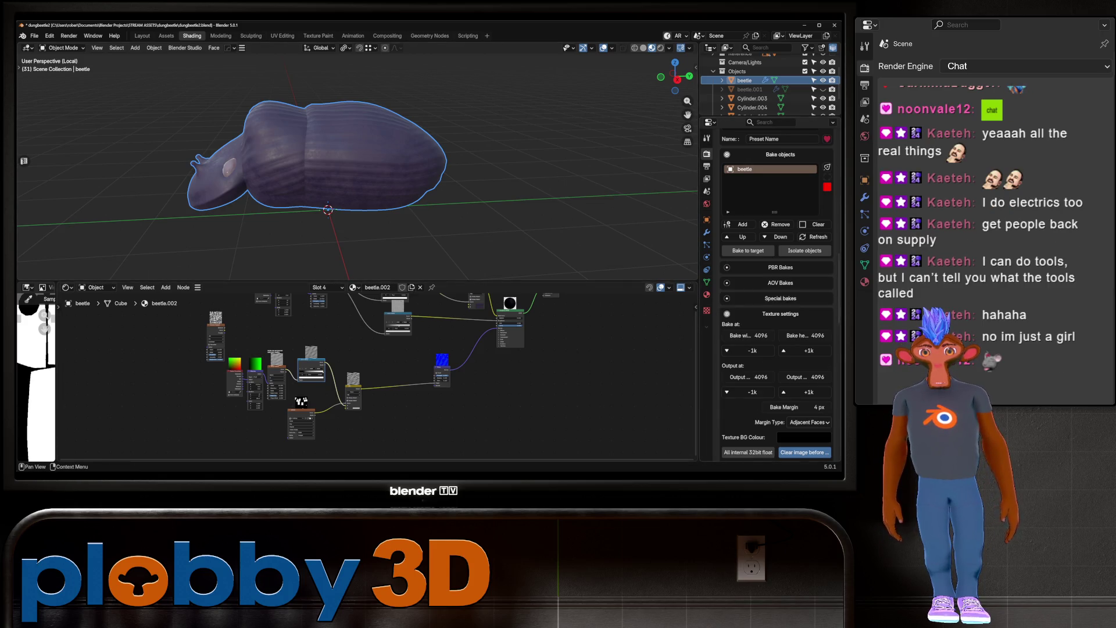
scroll(776, 290, "down", 10)
scroll(776, 290, "down", 12)
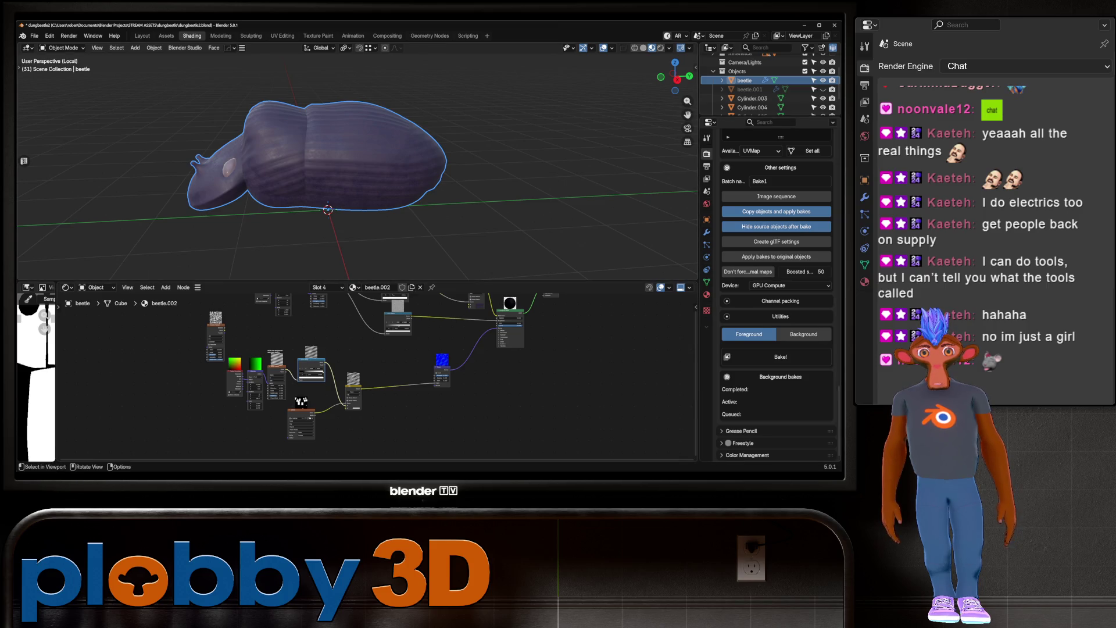
scroll(776, 291, "up", 10)
scroll(776, 290, "up", 10)
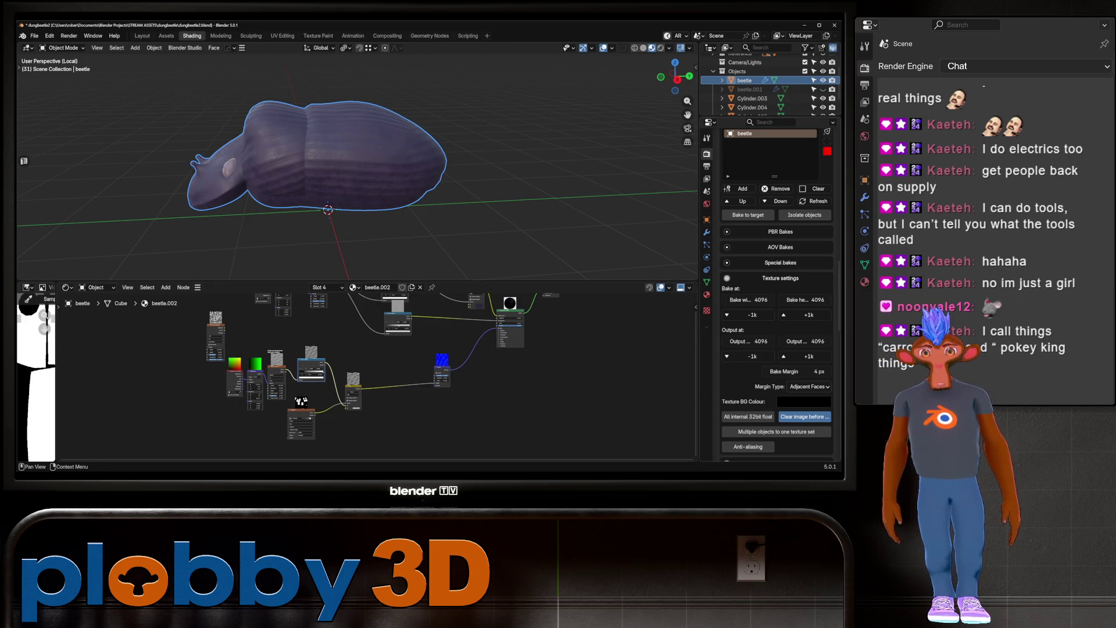
scroll(776, 291, "down", 10)
scroll(776, 291, "down", 10)
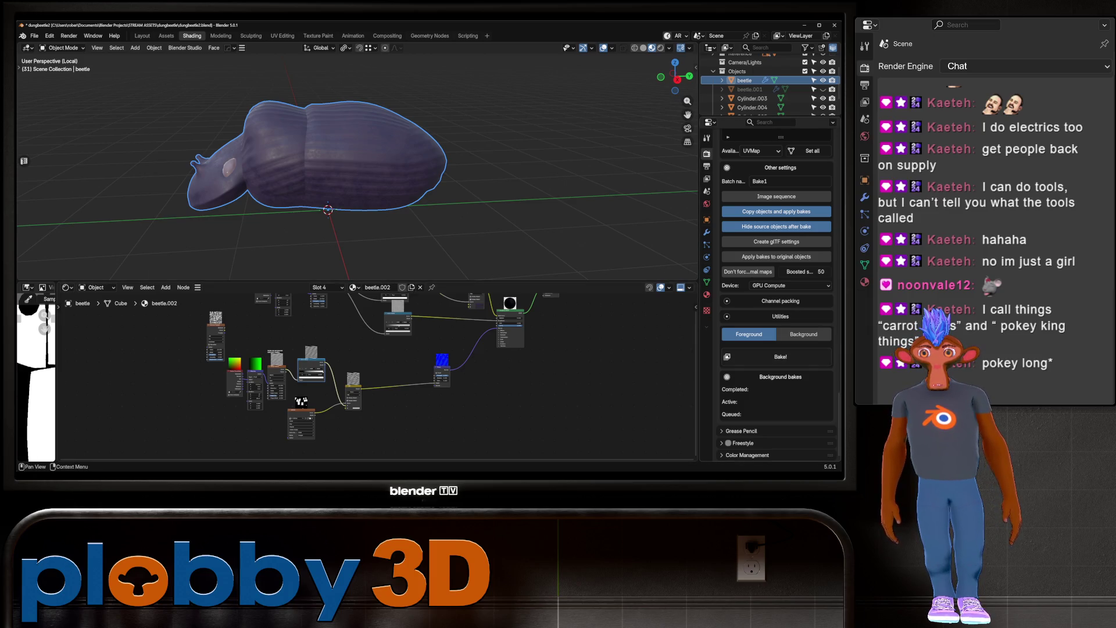
left_click(776, 357)
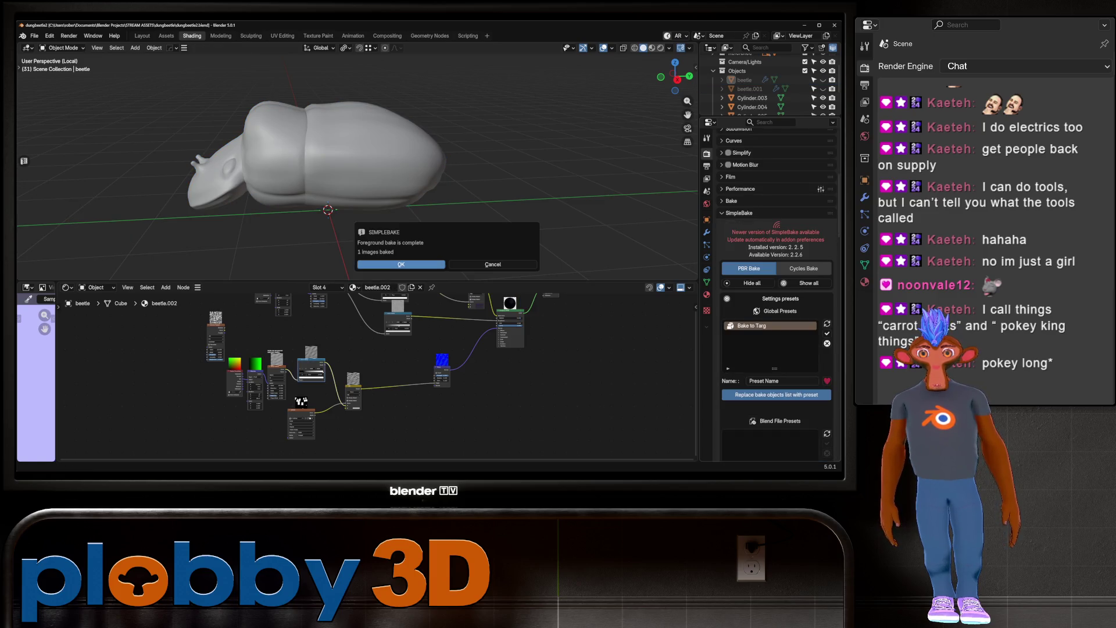
Delete the beetle_Baked copy, unhide the original beetle and view it in Material Preview
key("Return")
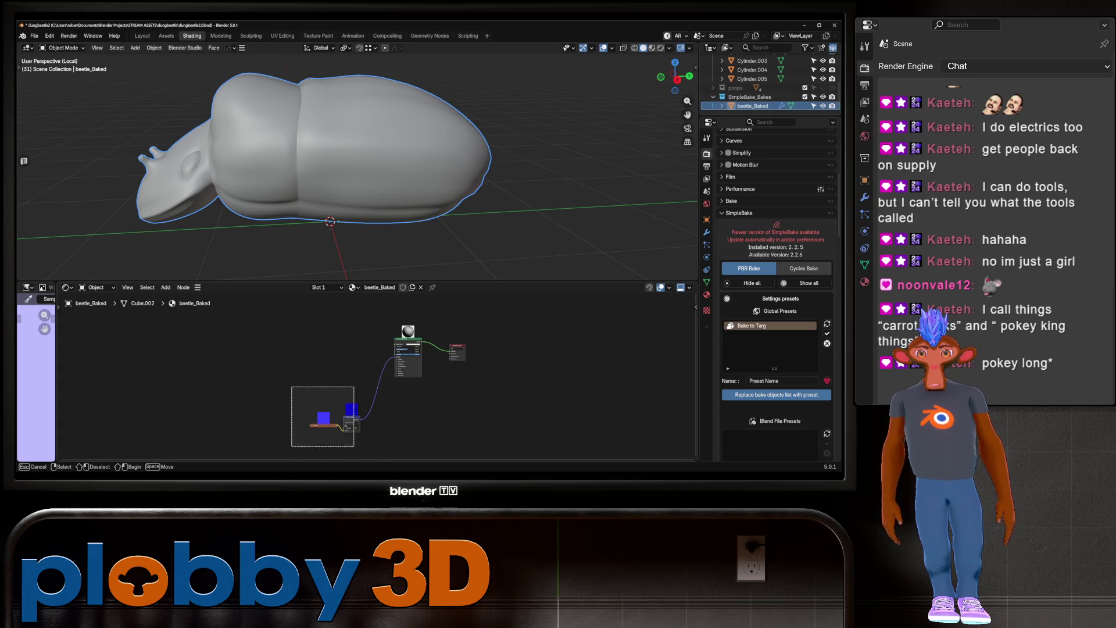
key("ctrl+c")
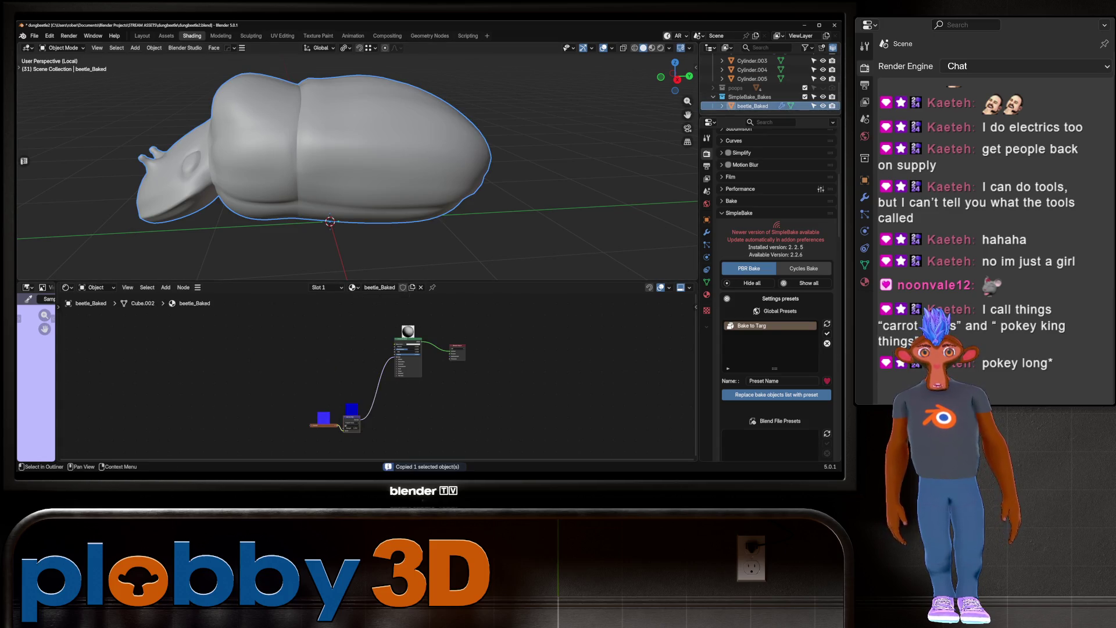
key("Delete")
scroll(767, 87, "up", 5)
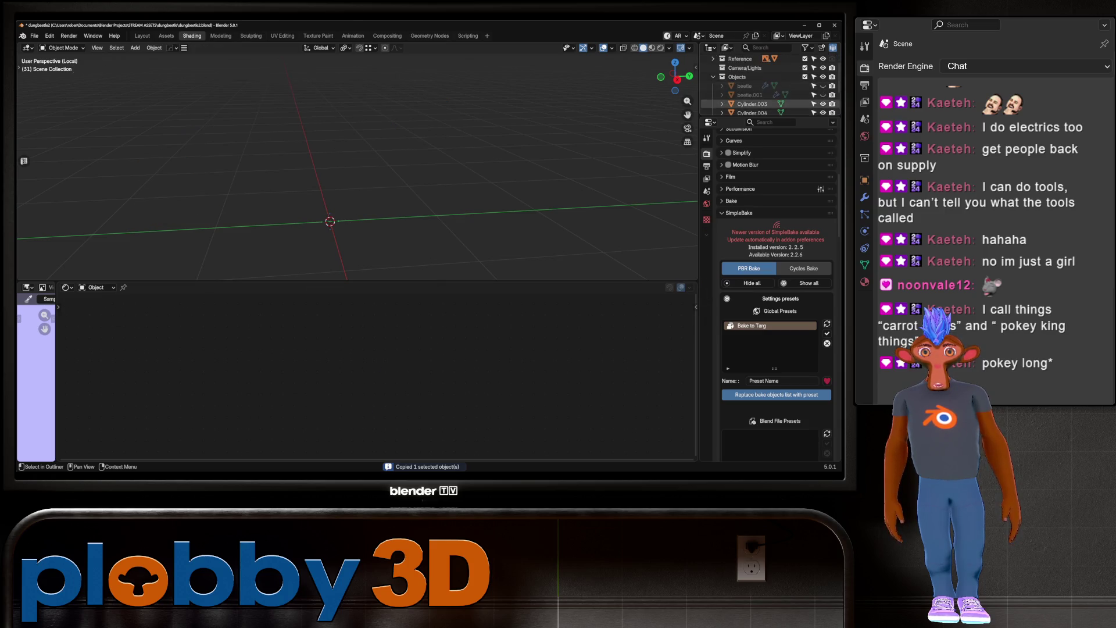
left_click(822, 85)
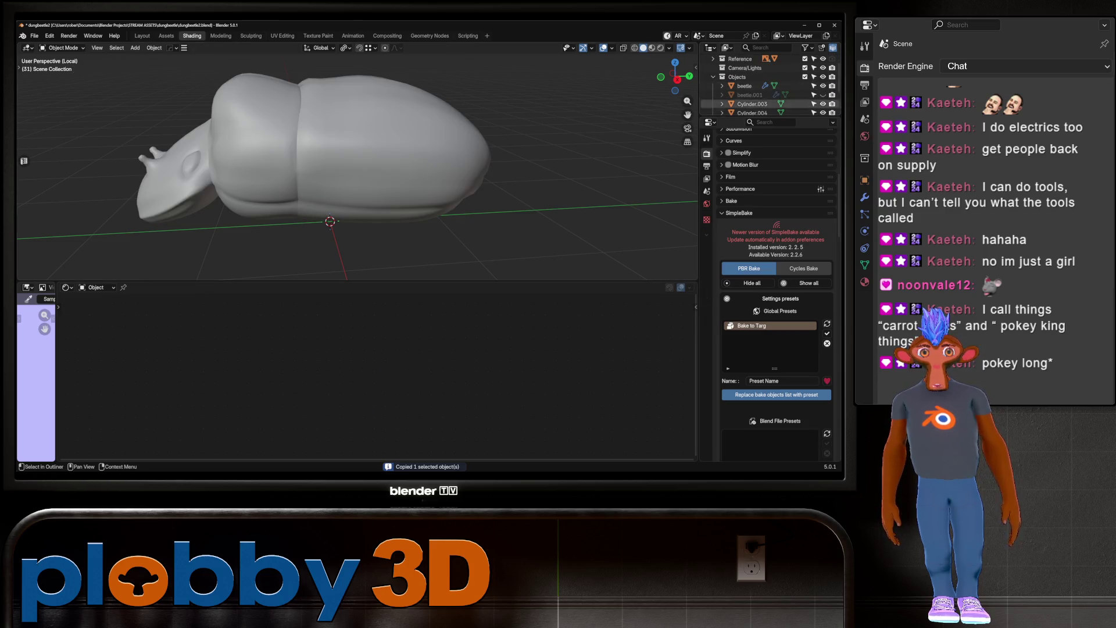
left_click(651, 47)
left_click(744, 80)
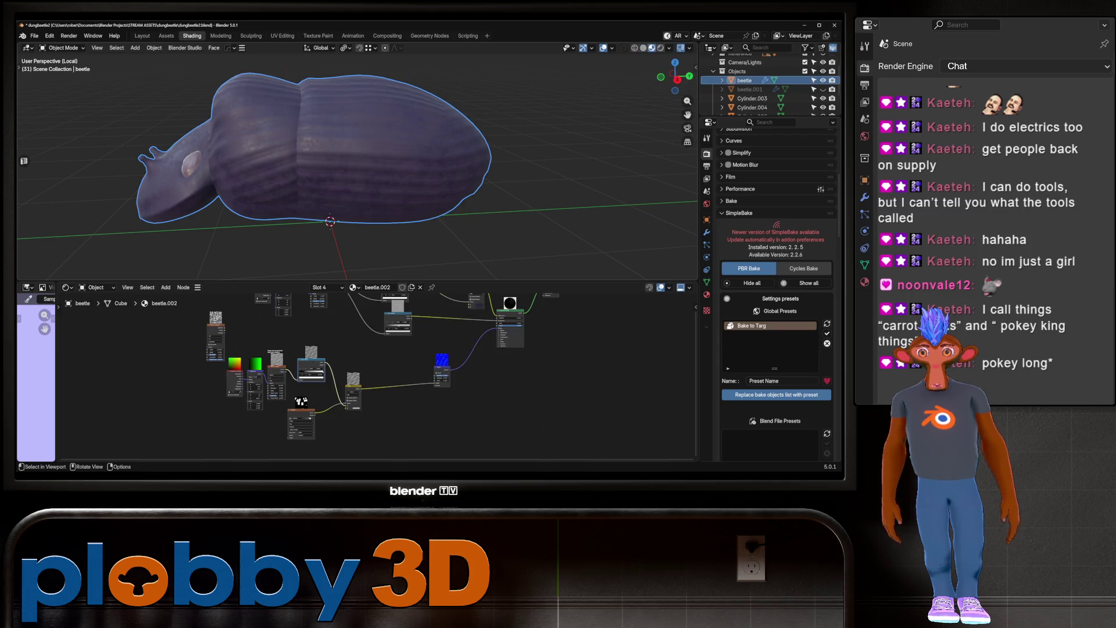
Remove the beetle.002 and beetle.001 material slots from the beetle
left_click(707, 294)
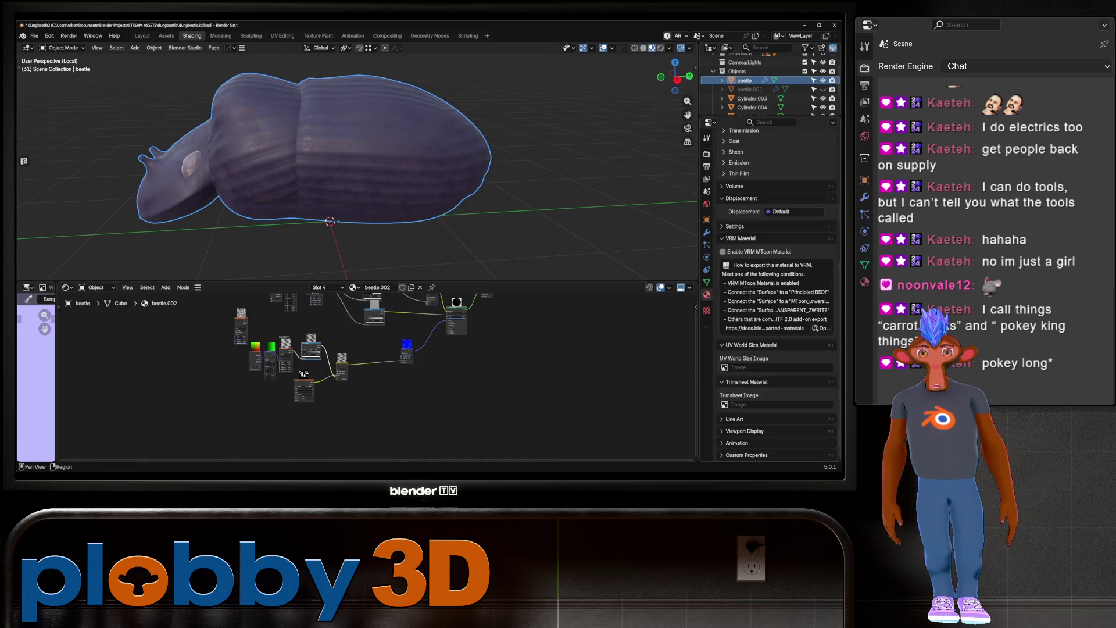
scroll(777, 291, "up", 10)
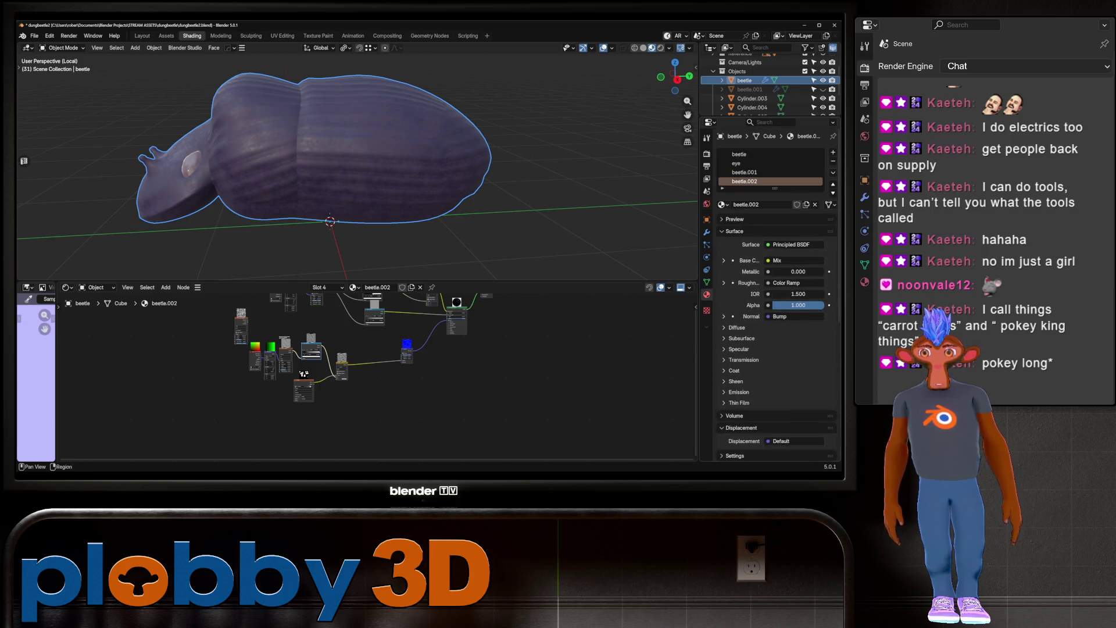
left_click(833, 161)
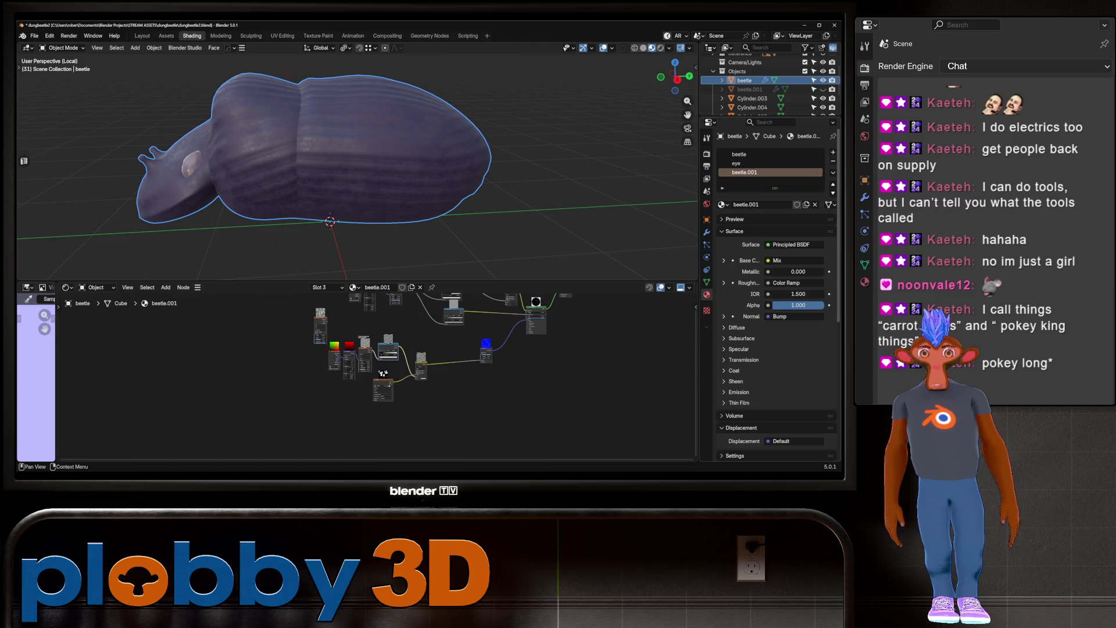
left_click(832, 161)
left_click(756, 154)
Fit the beetle node tree in view and delete the unwanted shader node
key("Home")
scroll(576, 436, "up", 4)
right_click(324, 367)
left_click(323, 367)
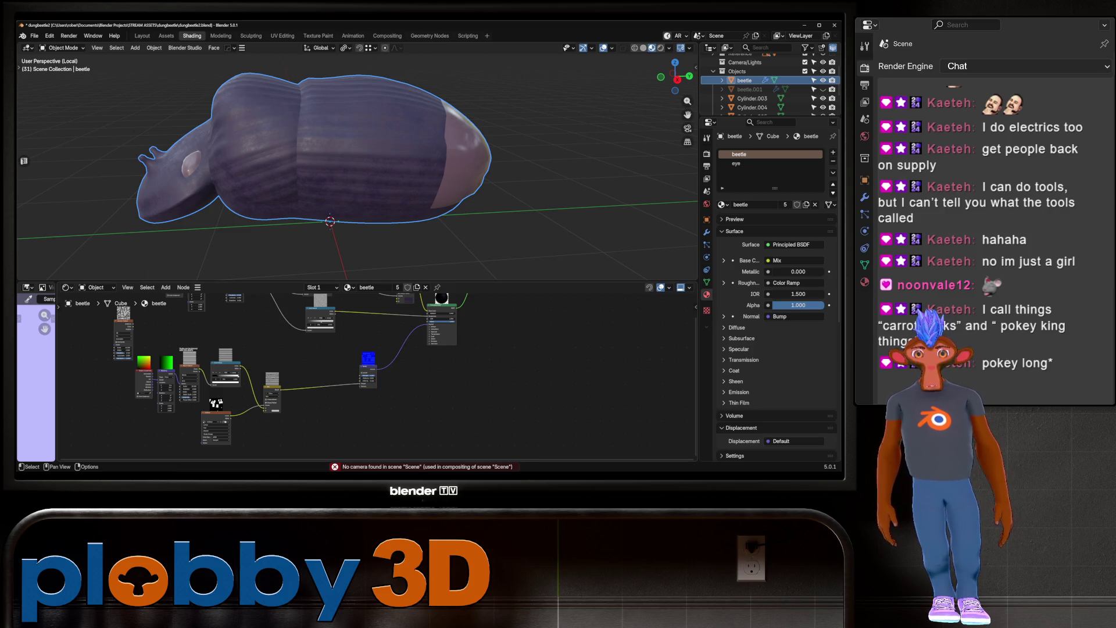
Paste the baked image nodes into the beetle material and delete the old Bump, texture and ramp nodes
key("ctrl+v")
left_click_drag(350, 350, 373, 400)
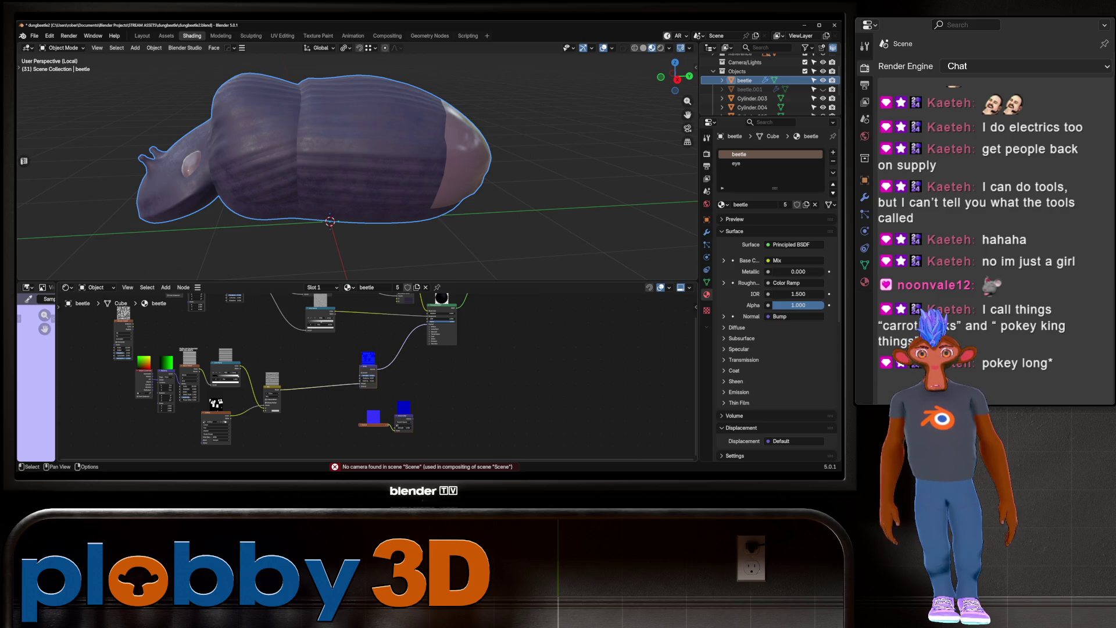
key("Delete")
left_click(225, 364)
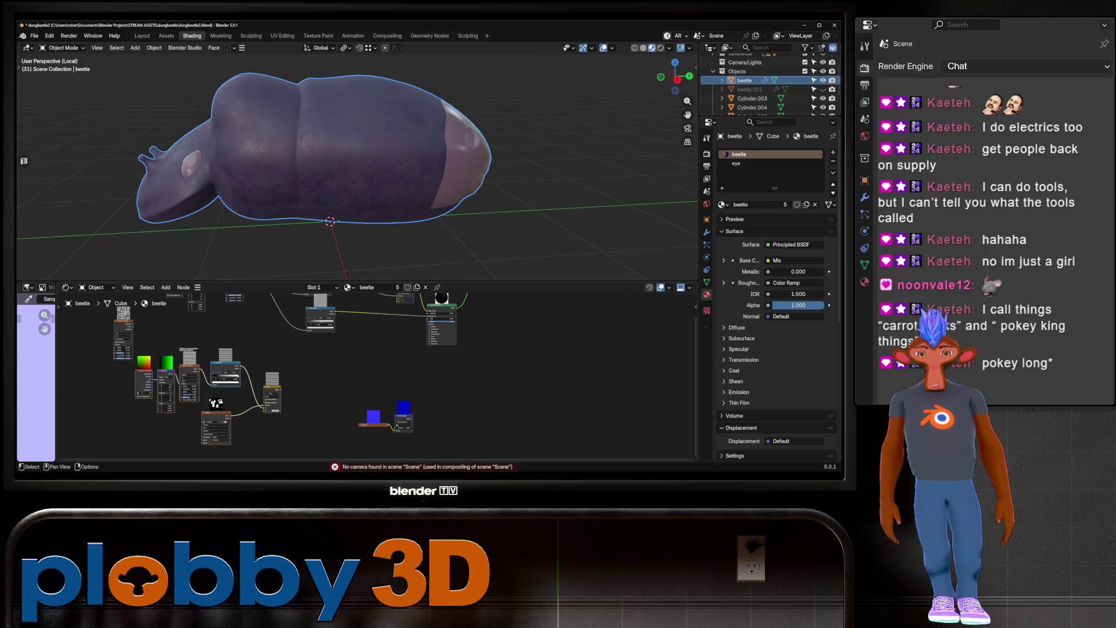
key("Delete")
key("shift+a")
key("Escape")
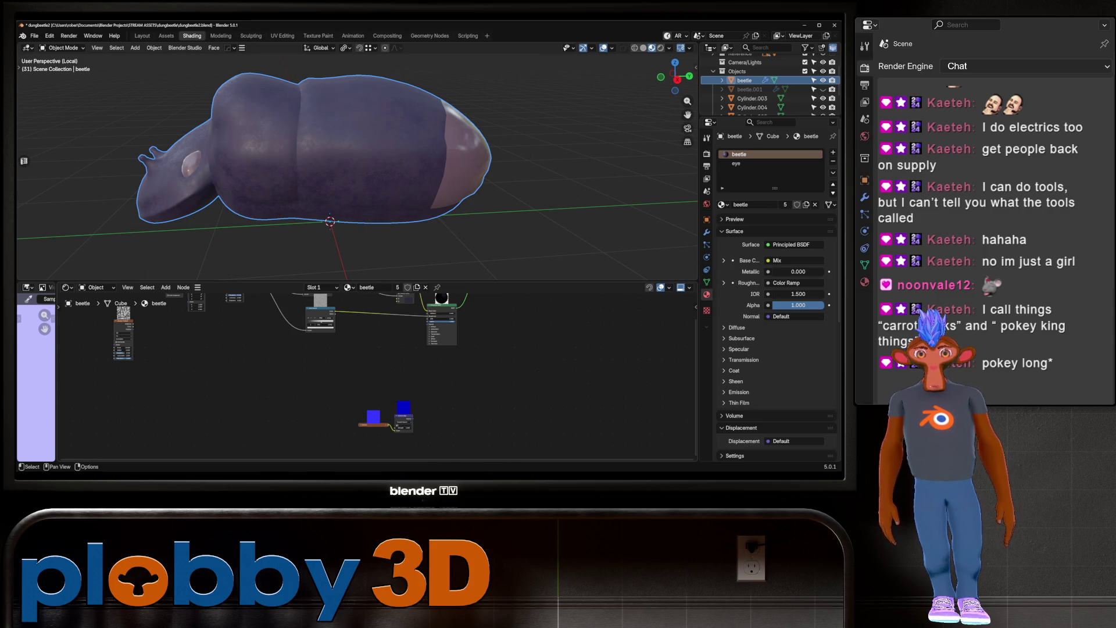
Move the two baked image nodes up and left to tidy the node tree
mouse_move(406, 420)
left_mouse_down()
mouse_move(302, 411)
mouse_move(417, 415)
left_mouse_up()
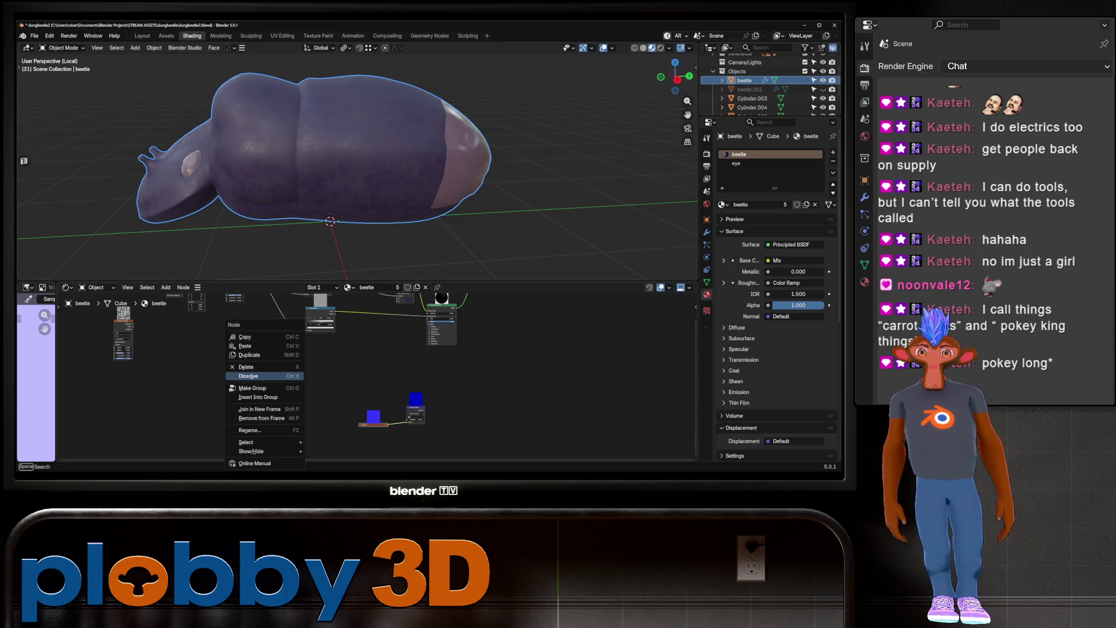
left_click_drag(484, 438, 344, 387)
mouse_move(416, 405)
left_mouse_down()
mouse_move(263, 396)
mouse_move(291, 365)
left_mouse_up()
scroll(378, 372, "up", 3)
middle_click_drag(378, 372, 374, 351)
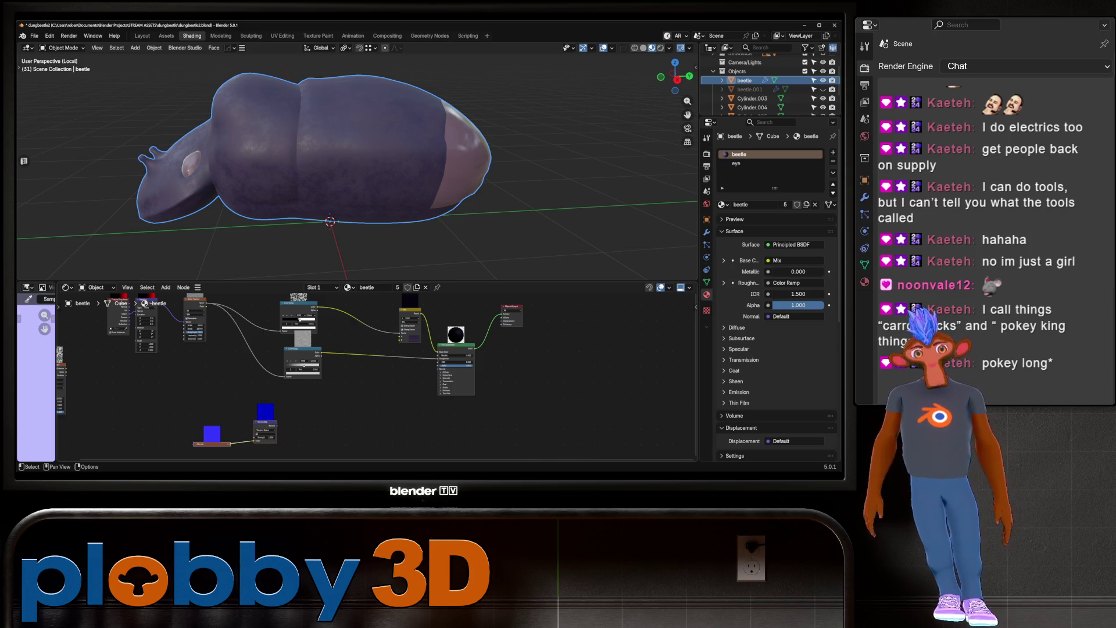
scroll(348, 372, "up", 4)
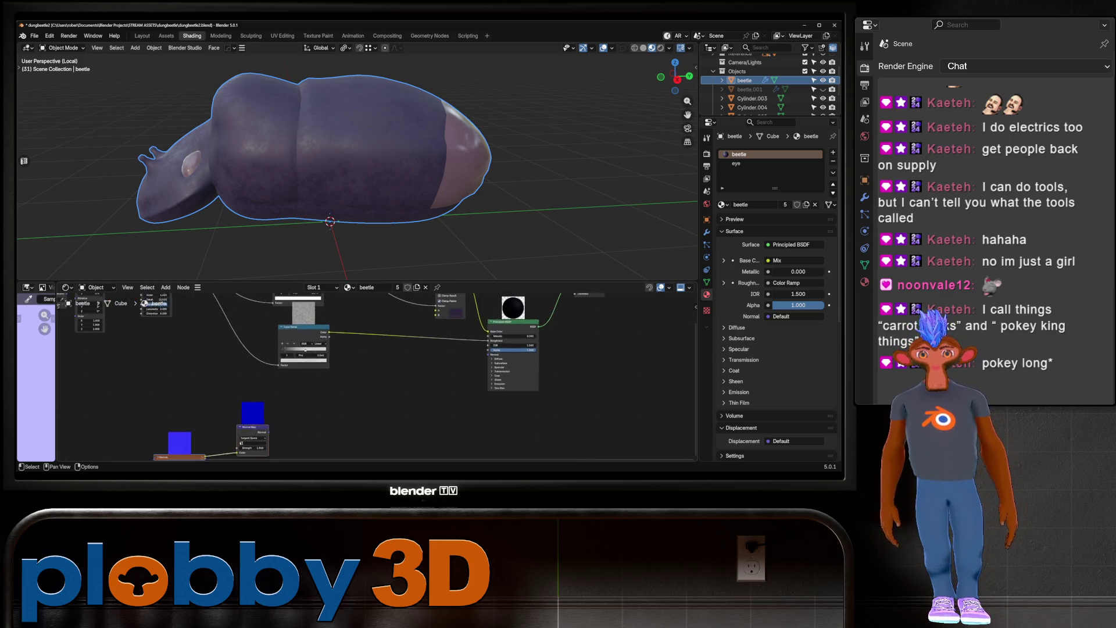
Connect the Normal Map output to the Principled BSDF Normal input
left_click_drag(217, 389, 437, 313)
mouse_move(372, 174)
middle_mouse_down()
mouse_move(419, 151)
mouse_move(465, 175)
mouse_move(512, 160)
middle_mouse_up()
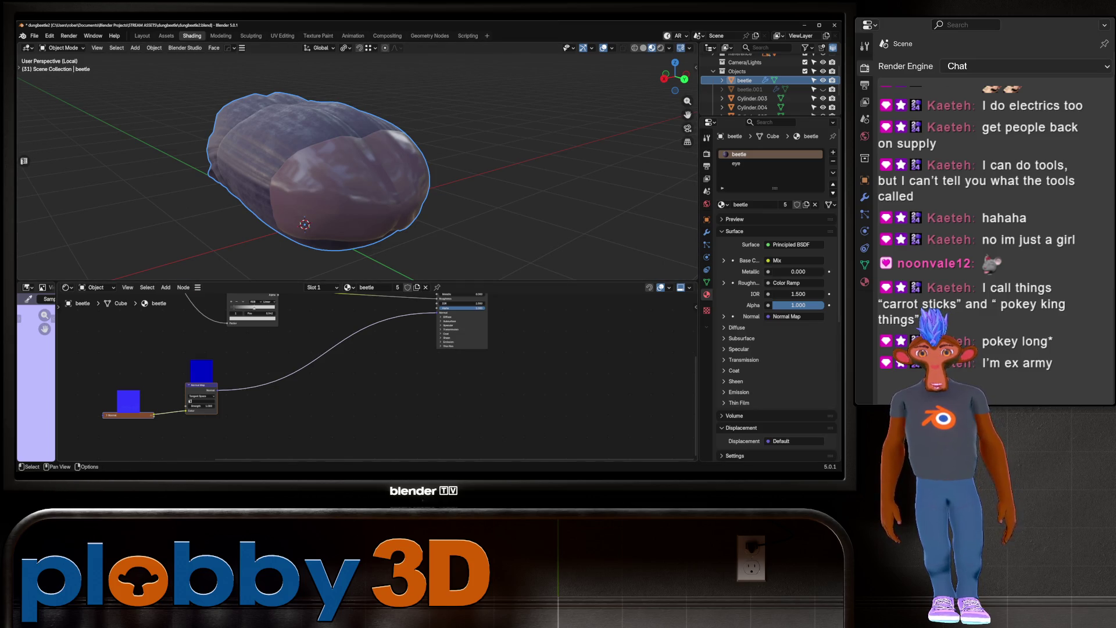
scroll(372, 378, "down", 3)
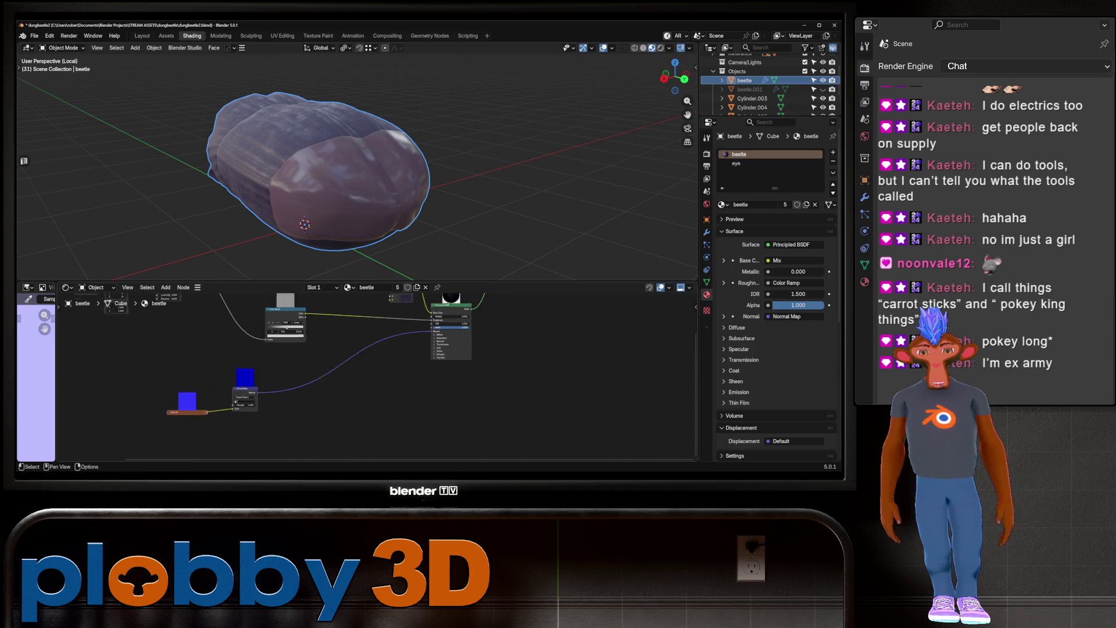
Orbit to a high oblique view and put the beetle mesh into Edit Mode
mouse_move(407, 174)
middle_mouse_down()
mouse_move(366, 177)
mouse_move(352, 212)
mouse_move(348, 191)
mouse_move(334, 183)
mouse_move(326, 201)
mouse_move(323, 183)
middle_mouse_up()
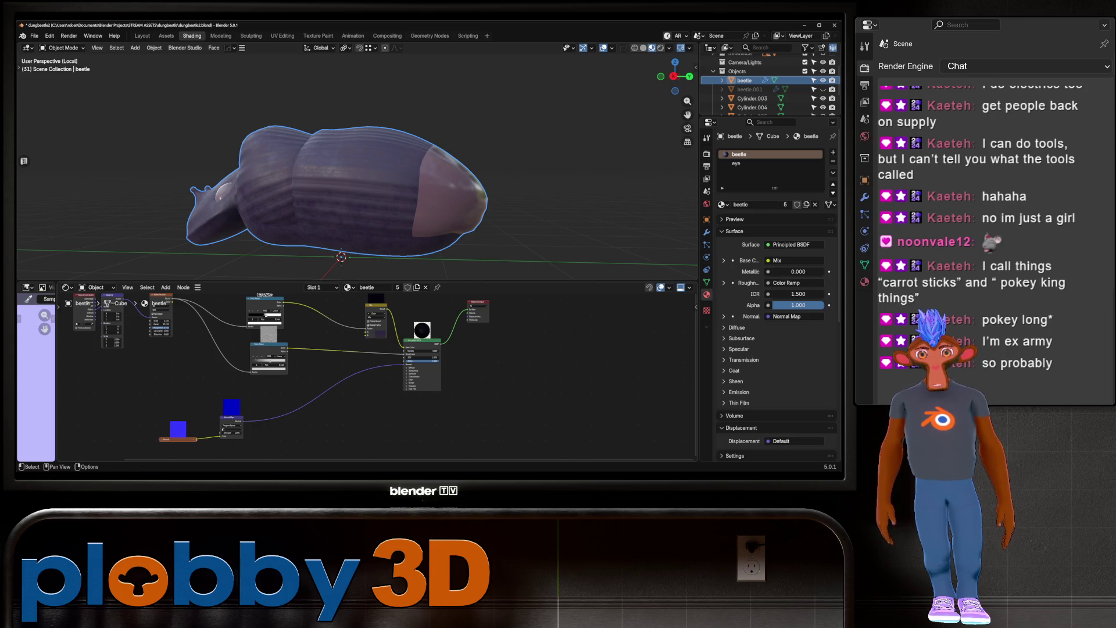
mouse_move(348, 221)
middle_mouse_down()
mouse_move(372, 192)
mouse_move(348, 220)
middle_mouse_up()
key("Tab")
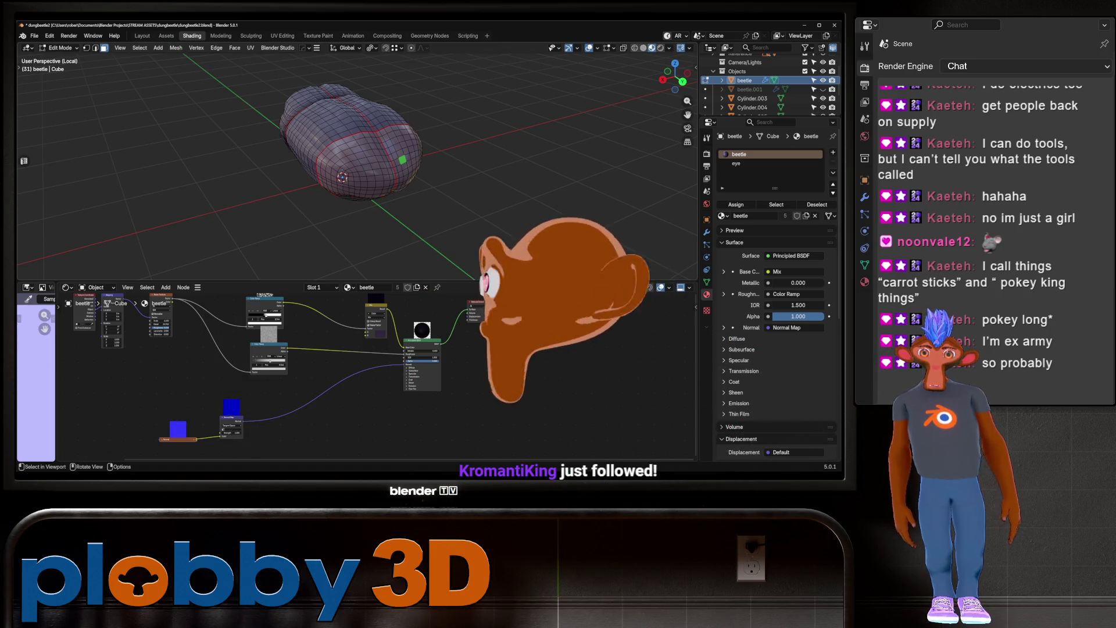
Select the linked rear seam region with L, then return to Object Mode and view the beetle side-on
key("l")
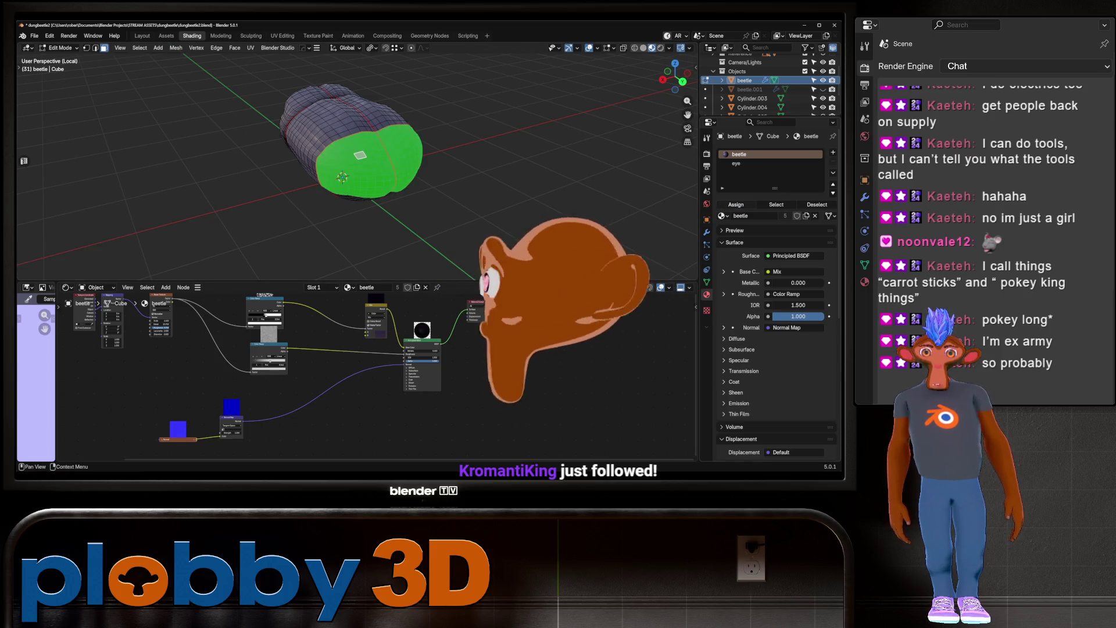
key("Tab")
mouse_move(349, 174)
middle_mouse_down()
mouse_move(407, 166)
mouse_move(372, 160)
mouse_move(401, 171)
middle_mouse_up()
scroll(360, 174, "up", 5)
middle_click_drag(354, 232, 358, 145, "shift")
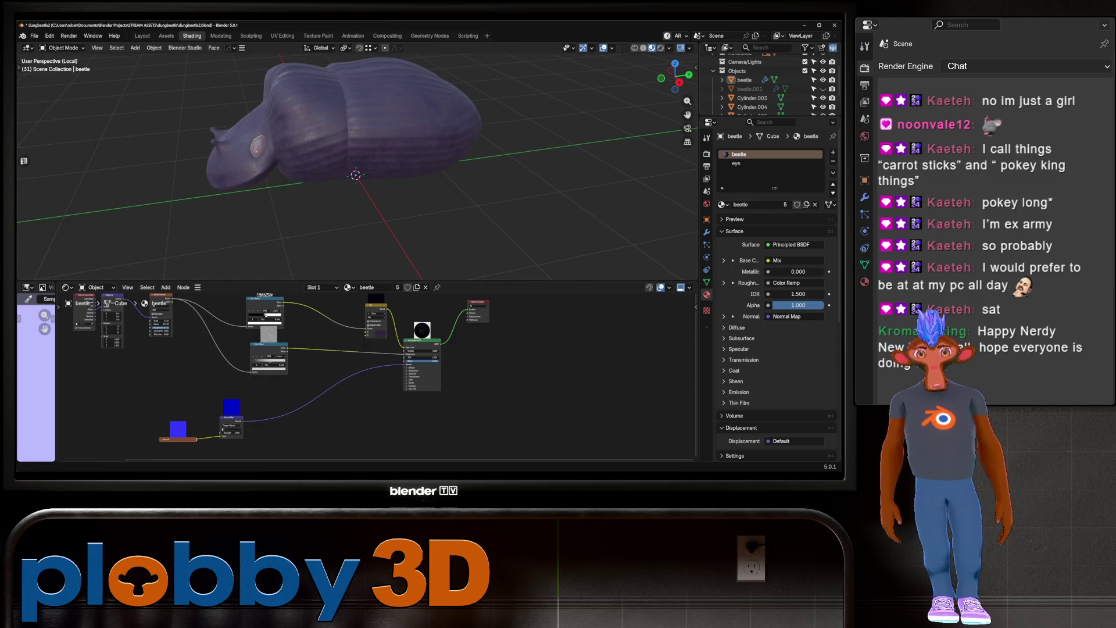
mouse_move(348, 174)
middle_mouse_down()
mouse_move(326, 168)
mouse_move(302, 174)
mouse_move(337, 168)
mouse_move(291, 186)
mouse_move(337, 168)
middle_mouse_up()
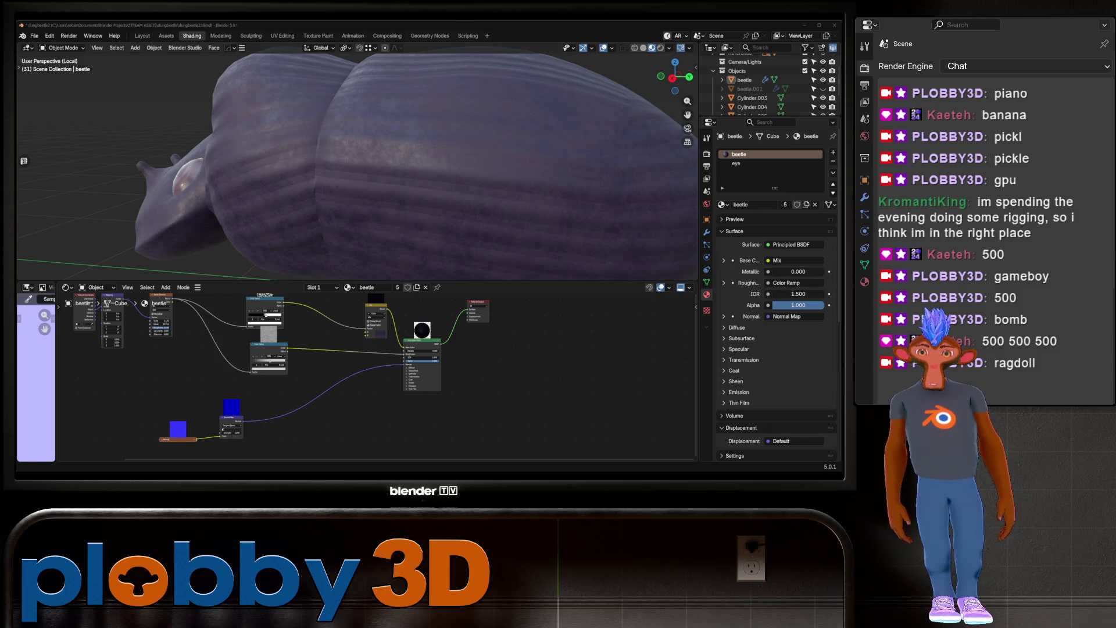
scroll(358, 163, "down", 5)
Exit Local View with Numpad / and orbit around the beetle in the full scene
middle_click_drag(357, 163, 407, 174)
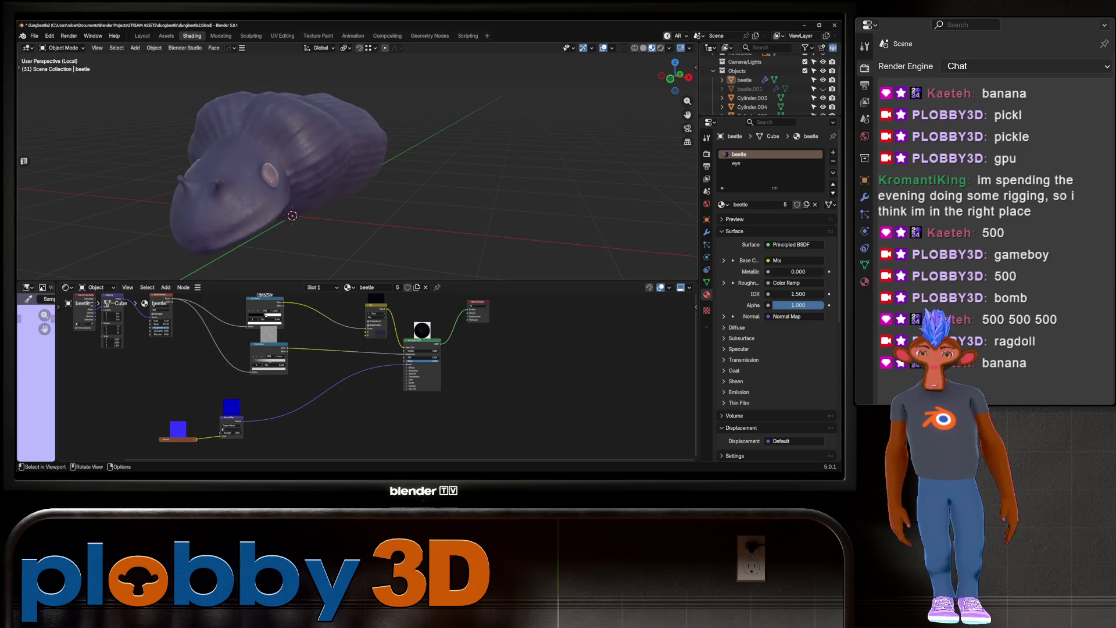
key("KP_Divide")
middle_click_drag(357, 175, 395, 151)
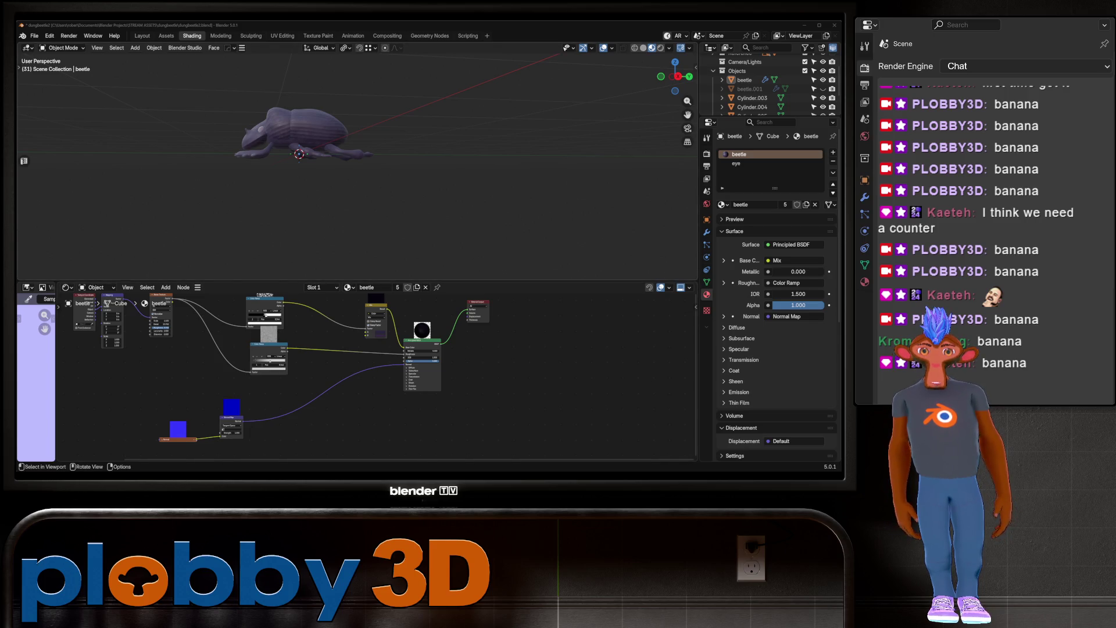
Zoom in on the beetle's ridged shell, then pan and zoom the Shader Editor onto the node tree
scroll(300, 154, "up", 5)
middle_click_drag(348, 175, 431, 160)
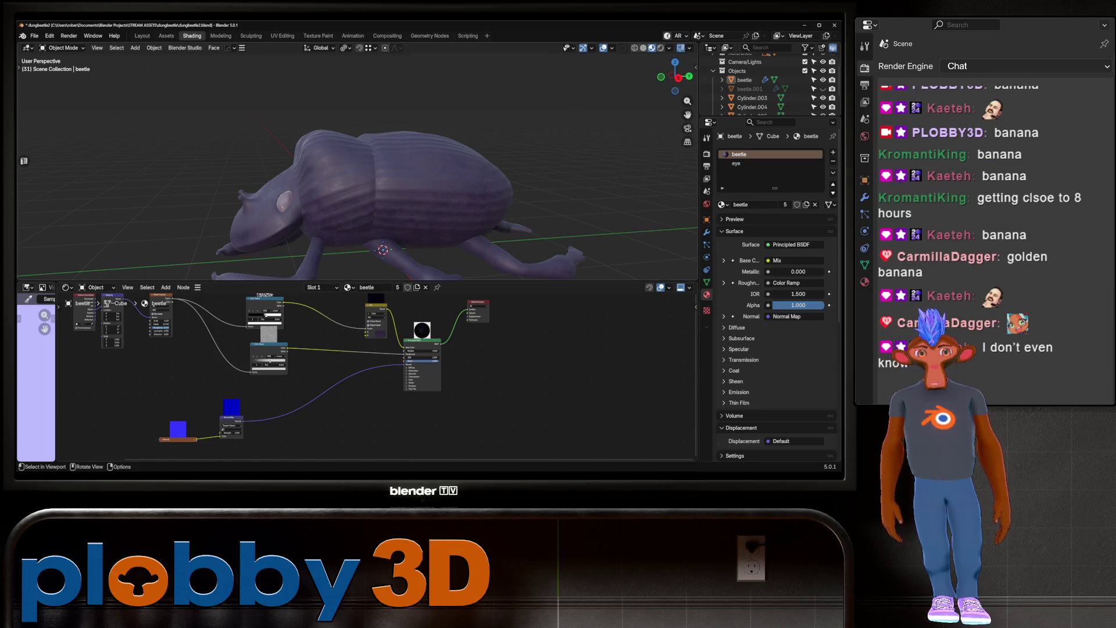
mouse_move(348, 378)
middle_mouse_down()
mouse_move(445, 305)
mouse_move(503, 395)
mouse_move(422, 371)
middle_mouse_up()
scroll(445, 305, "up", 2)
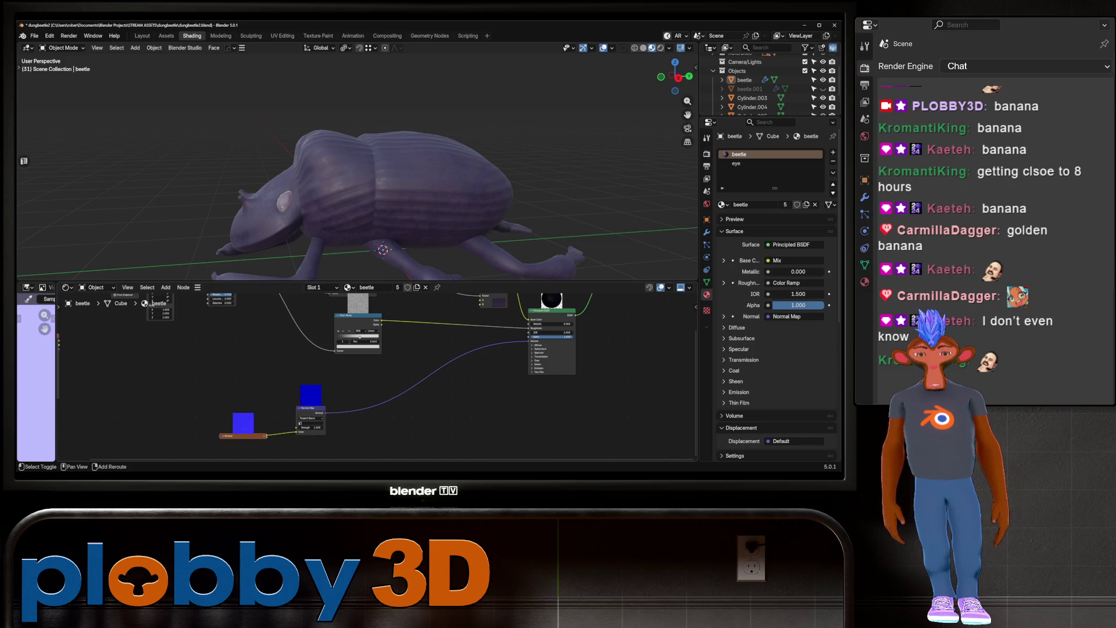
Add a Bump node and drop it onto the Normal Map link feeding the Principled BSDF Normal
scroll(186, 388, "down", 2)
key("shift+a")
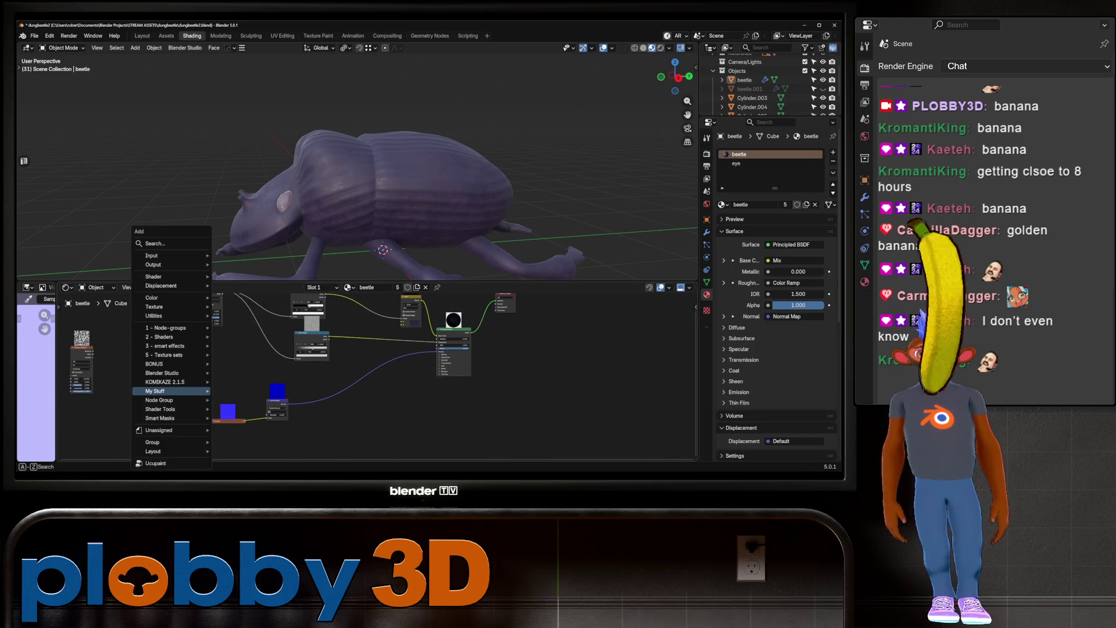
mouse_move(244, 391)
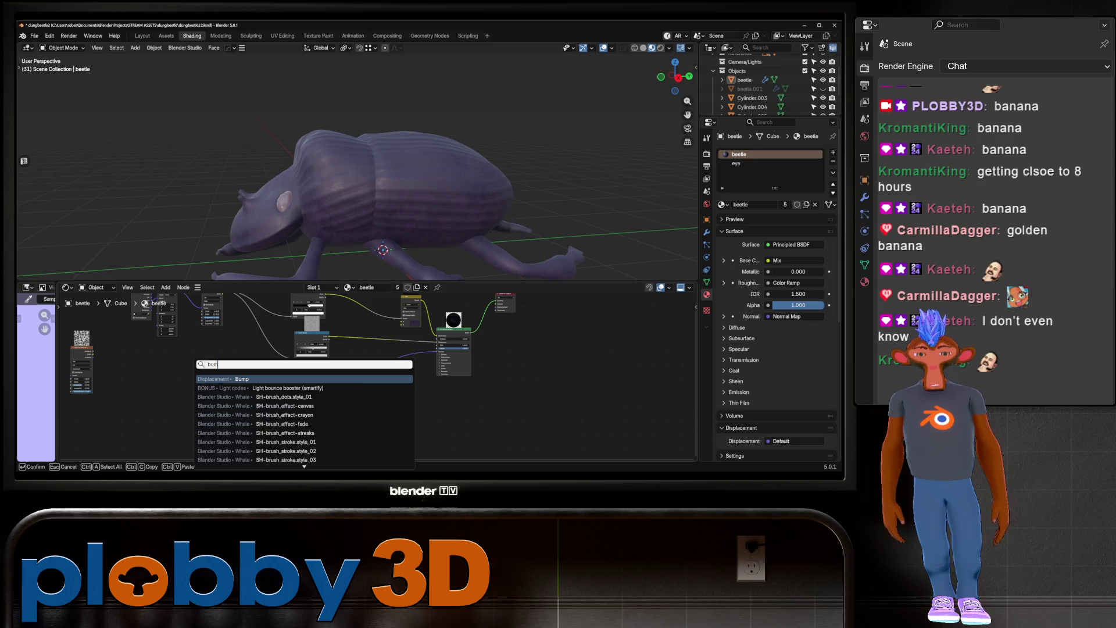
left_click(255, 460)
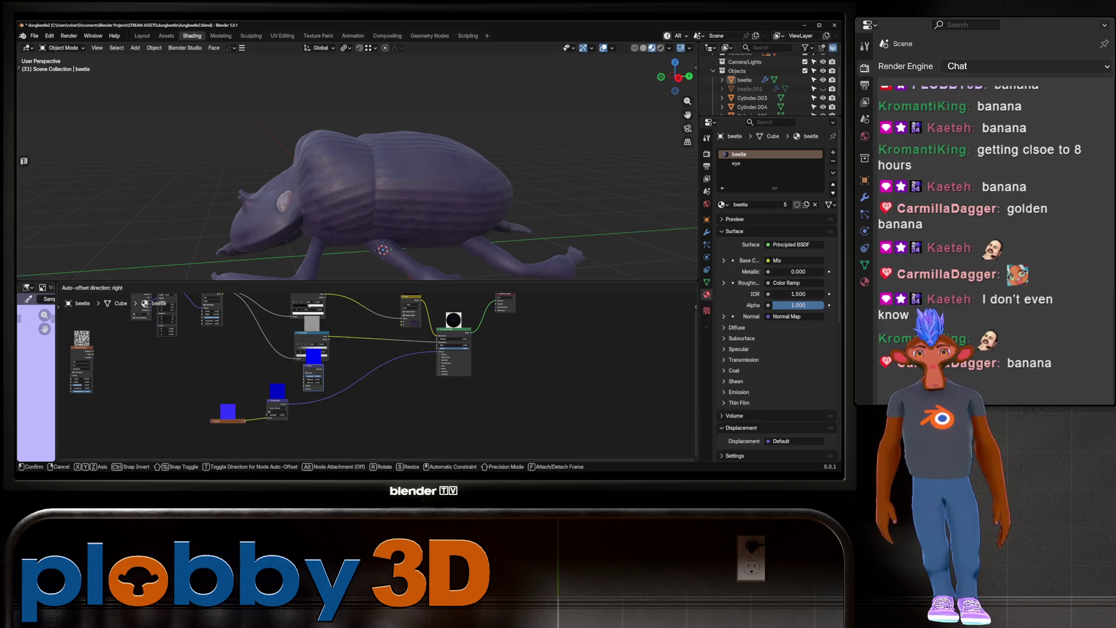
left_click(374, 375)
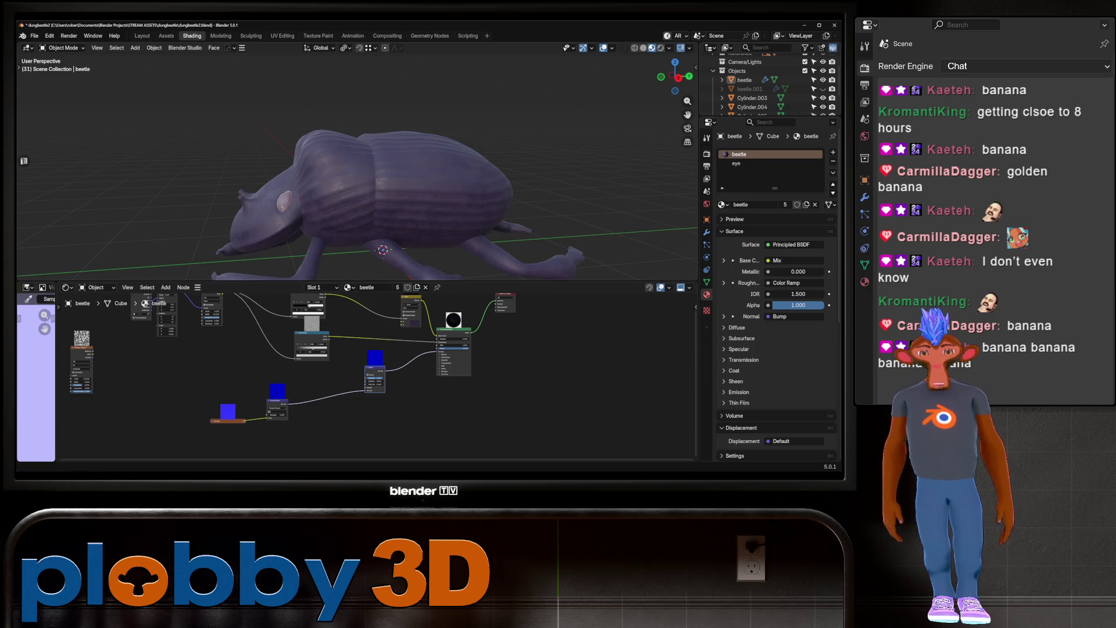
Switch to the Warudo editor and open the Redeems blueprint
key("alt+Tab")
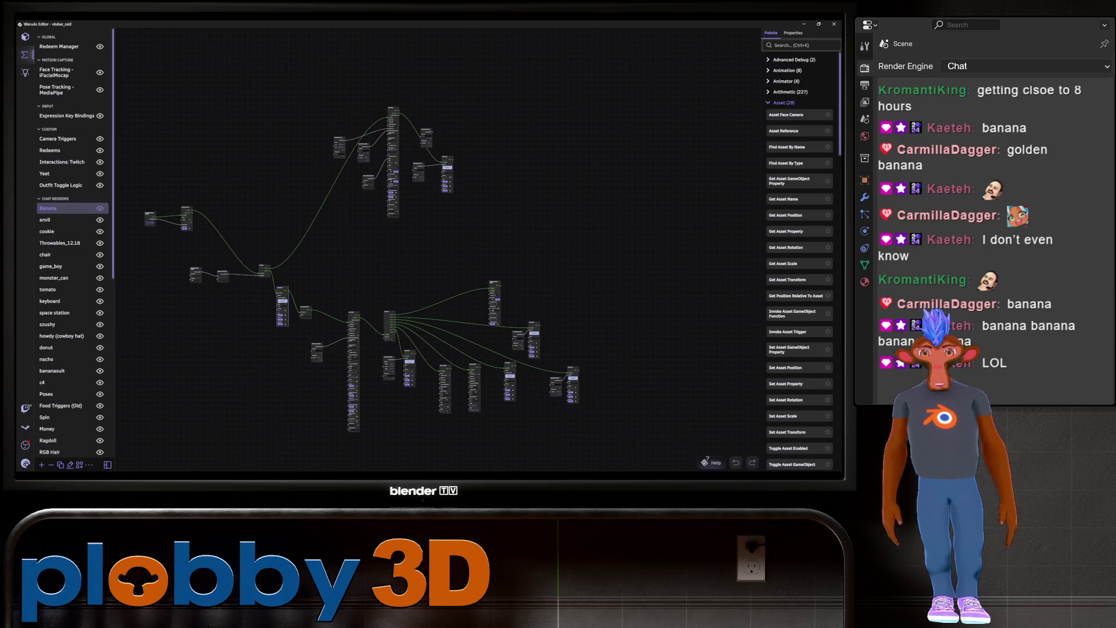
scroll(267, 372, "up", 5)
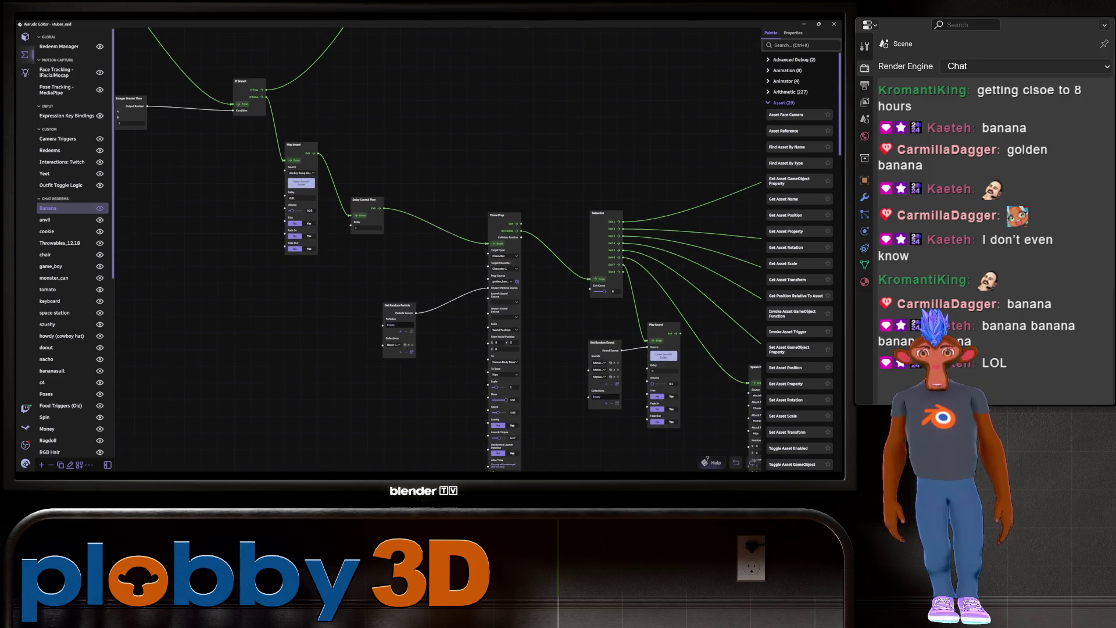
scroll(436, 249, "up", 3)
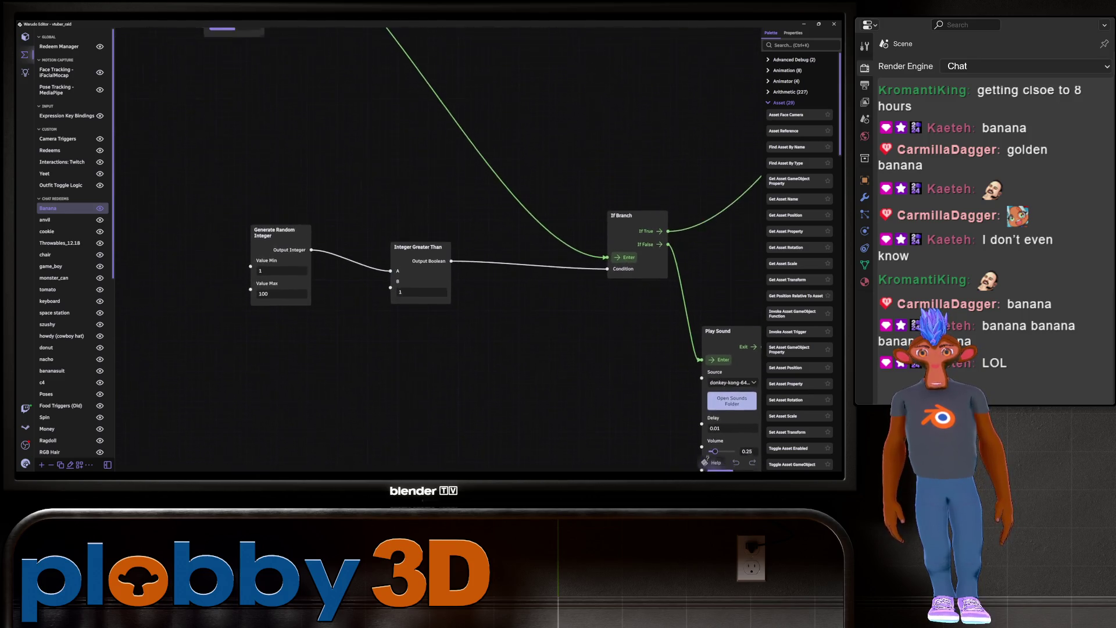
scroll(296, 388, "down", 6)
scroll(527, 294, "up", 4)
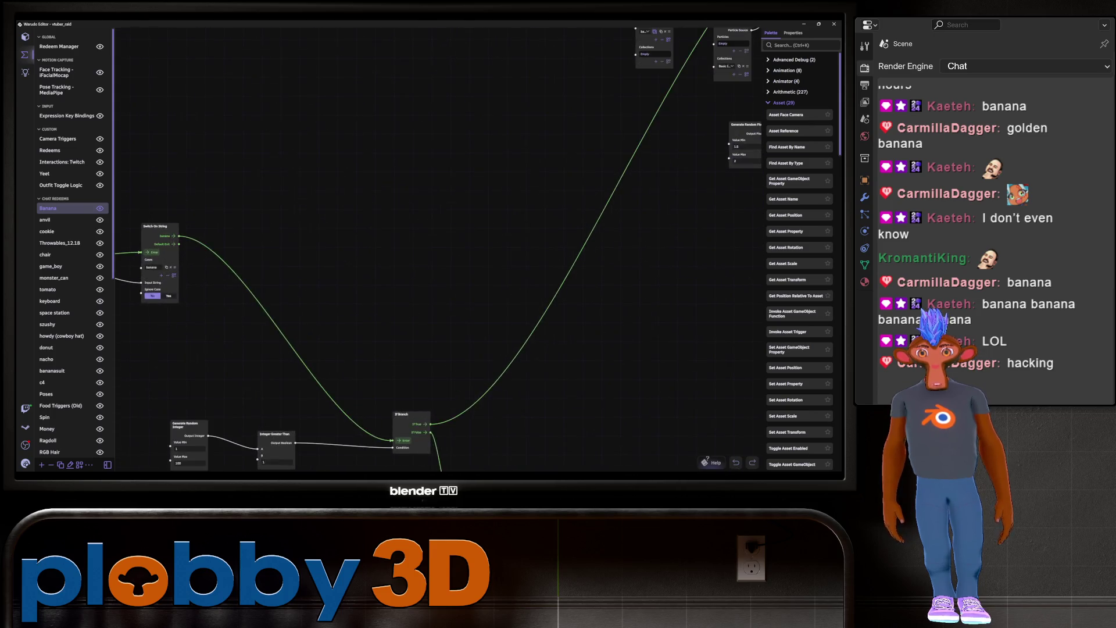
left_click(49, 150)
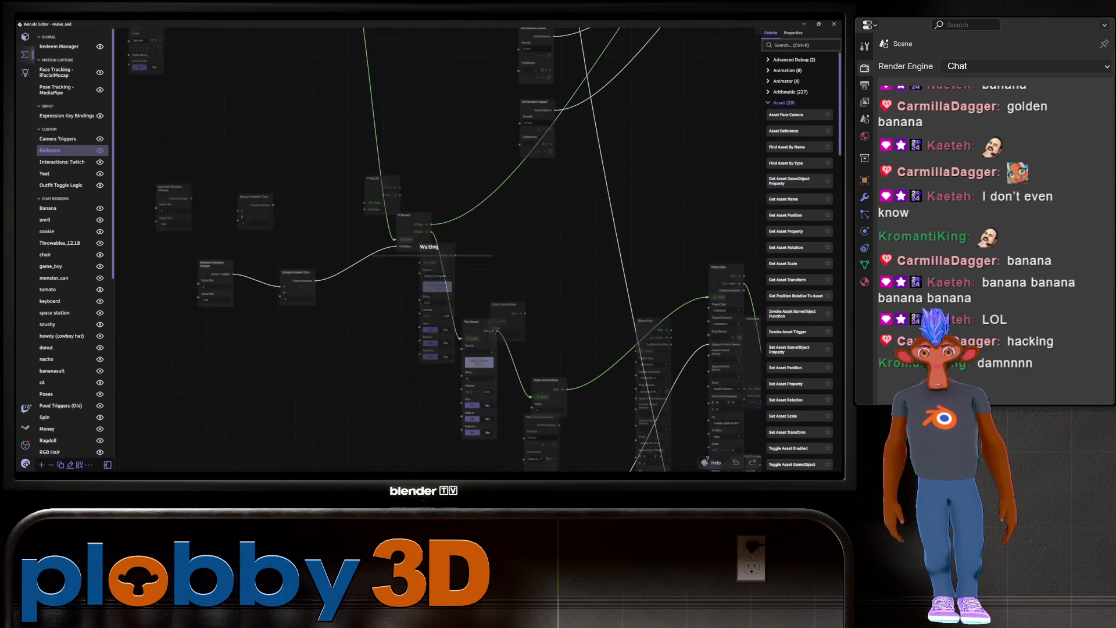
Pan and zoom around the Redeems graph, centering the If Branch, Play Sound and Sequence nodes
middle_click_drag(436, 378, 430, 232)
scroll(430, 232, "down", 3)
scroll(430, 233, "up", 3)
scroll(436, 249, "up", 2)
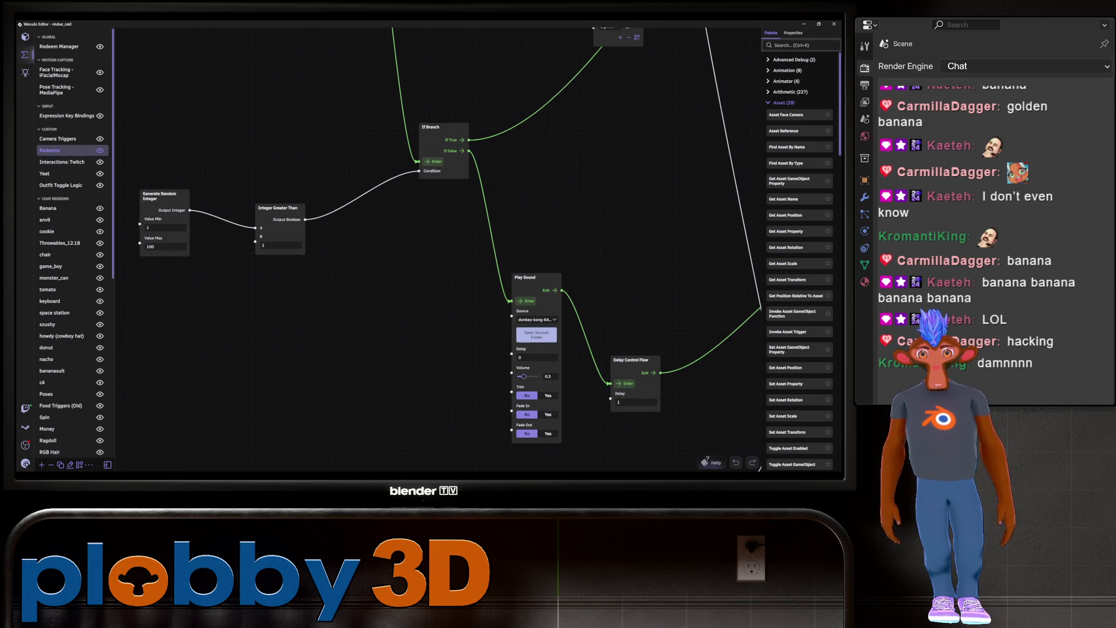
scroll(407, 279, "down", 2)
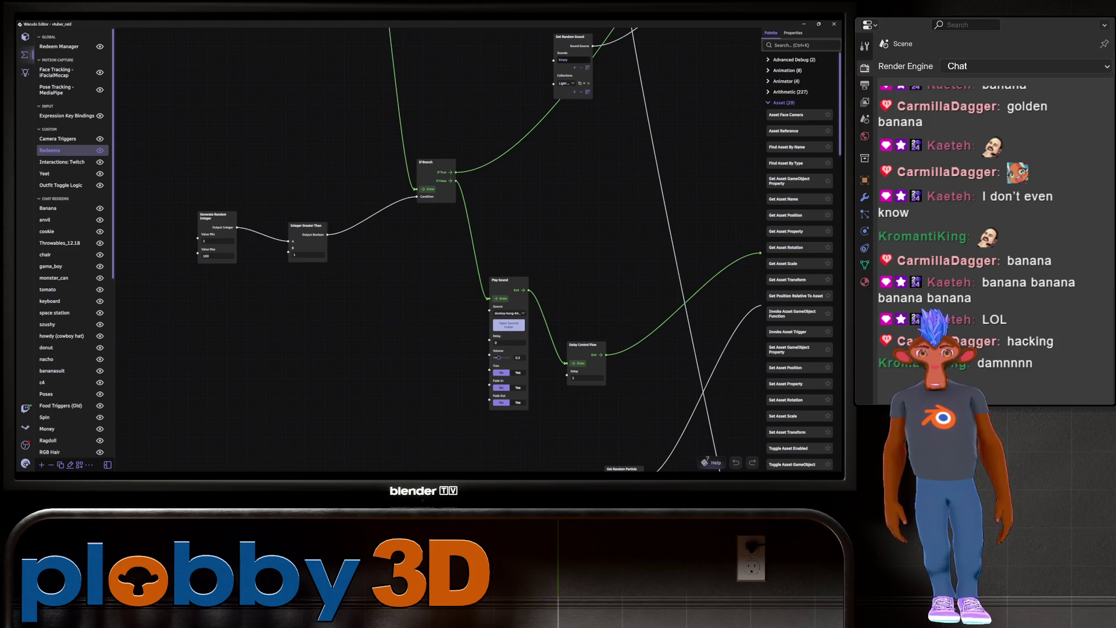
scroll(250, 187, "up", 4)
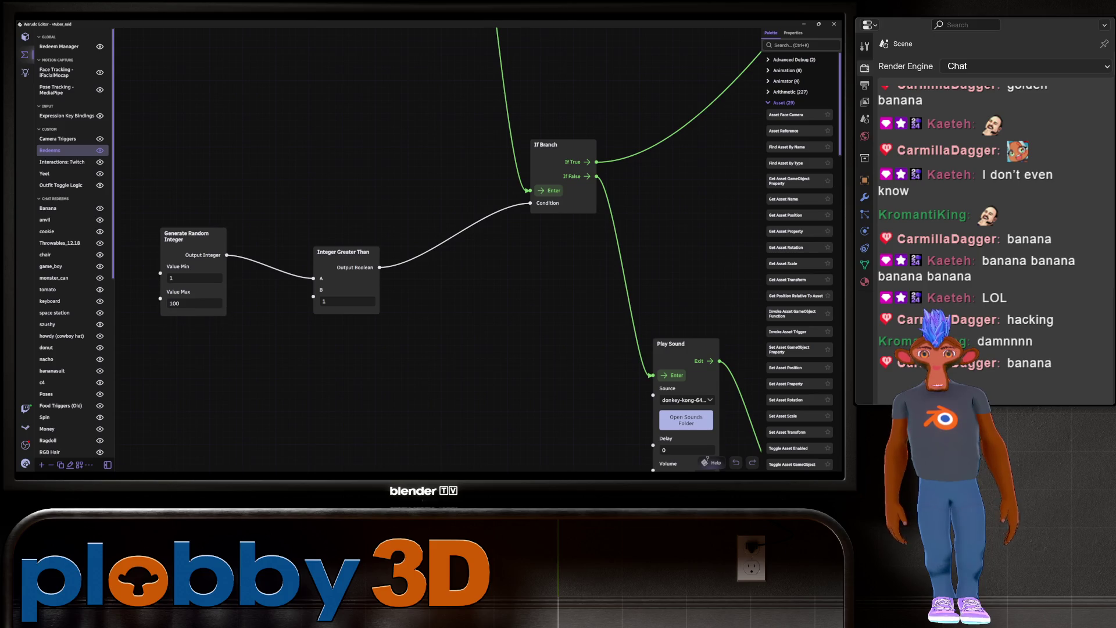
left_click_drag(441, 349, 346, 354)
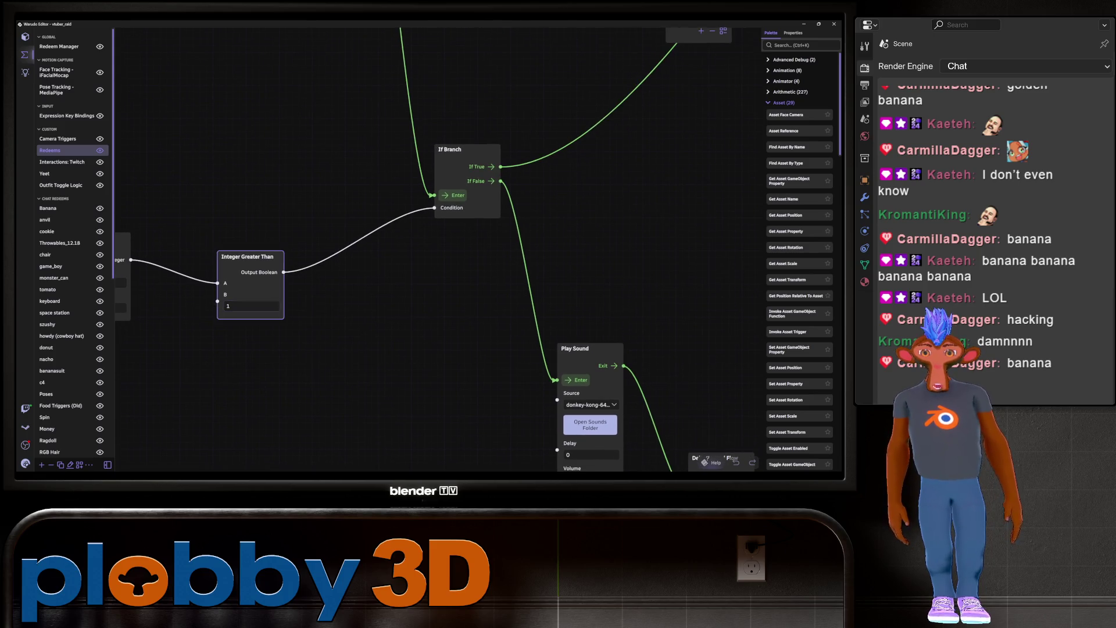
scroll(185, 375, "down", 4)
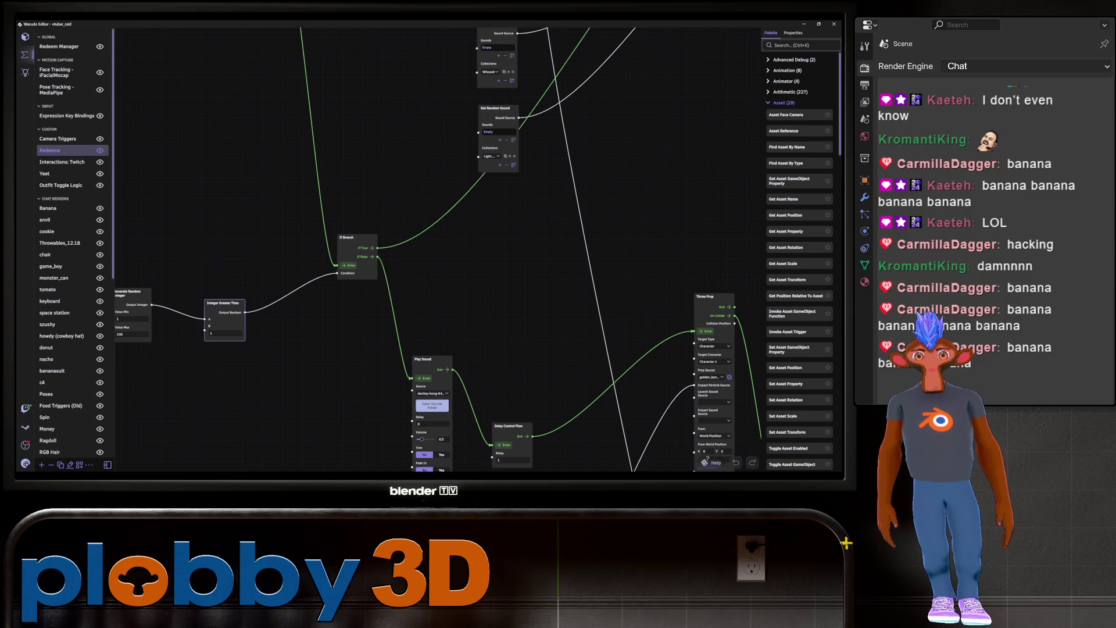
scroll(253, 376, "down", 3)
mouse_move(442, 262)
middle_mouse_down()
mouse_move(380, 310)
mouse_move(401, 136)
middle_mouse_up()
scroll(440, 47, "down", 2)
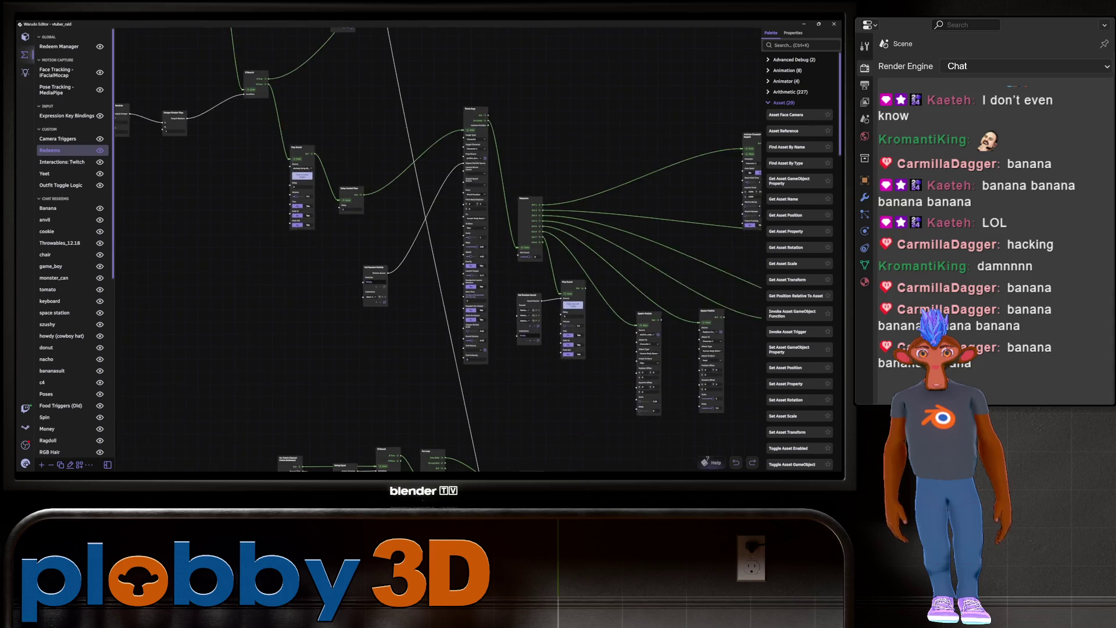
middle_click_drag(442, 261, 423, 198)
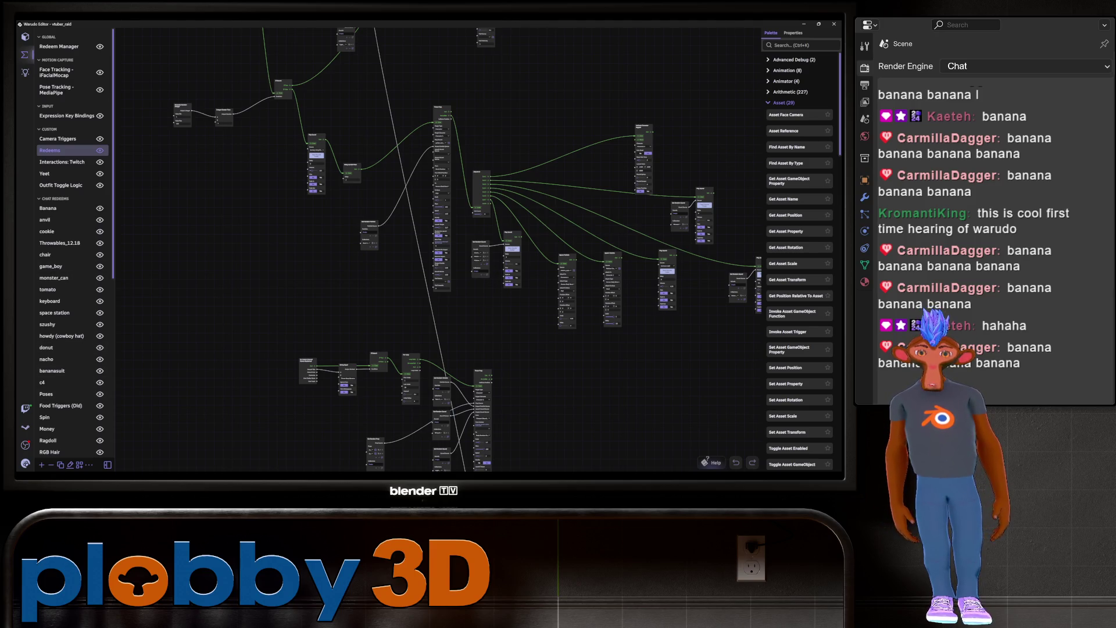
scroll(217, 53, "down", 5)
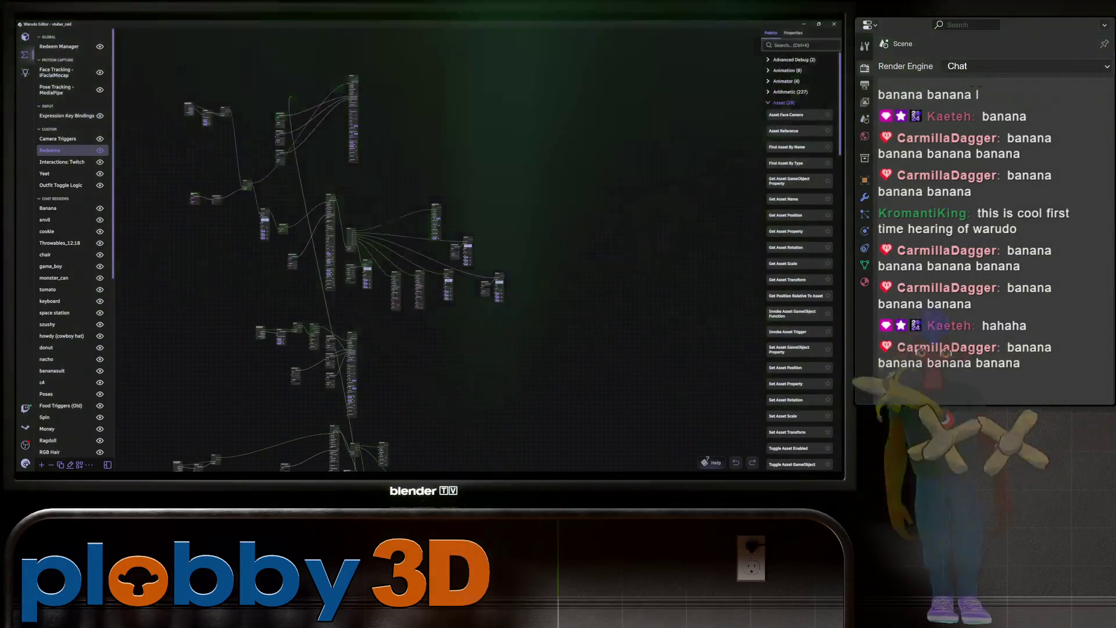
middle_click_drag(349, 232, 407, 256)
scroll(286, 217, "up", 2)
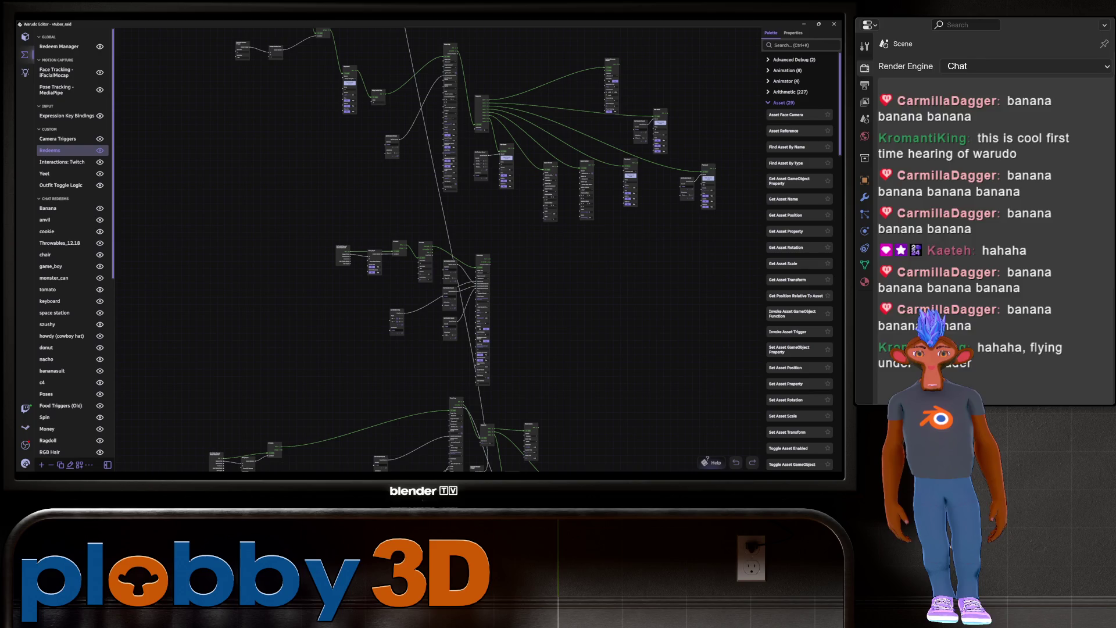
scroll(288, 427, "down", 3)
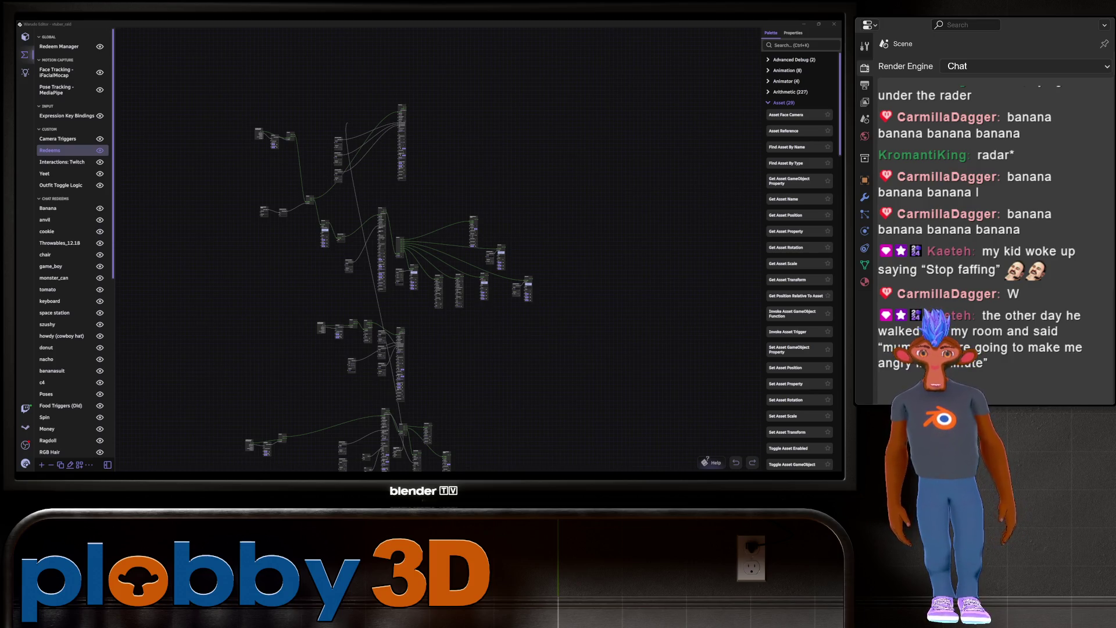
scroll(384, 291, "up", 3)
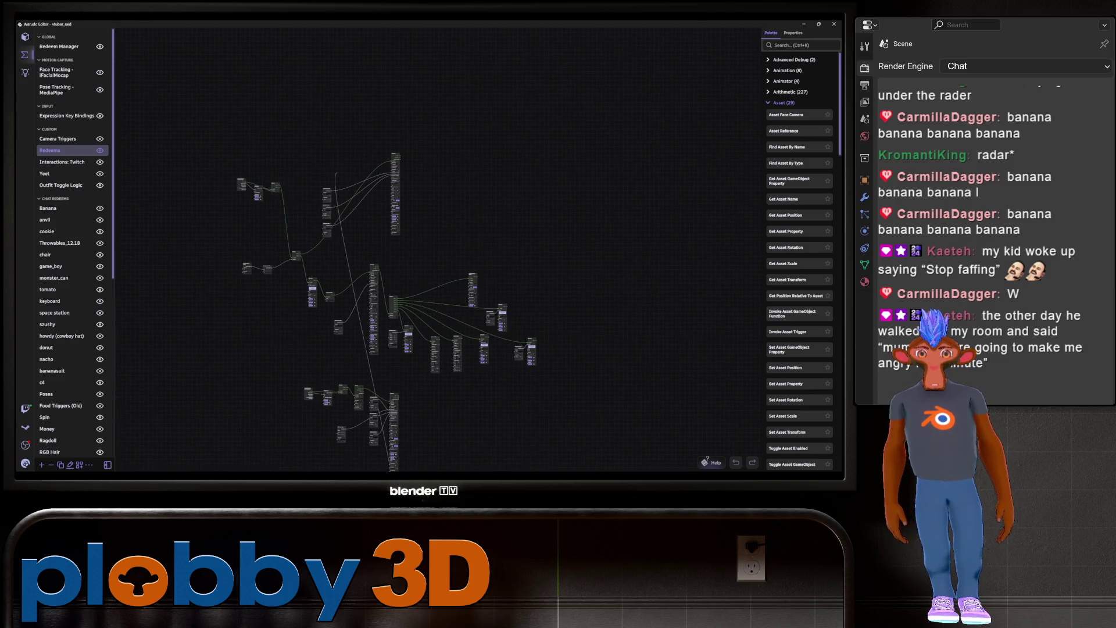
scroll(525, 465, "up", 3)
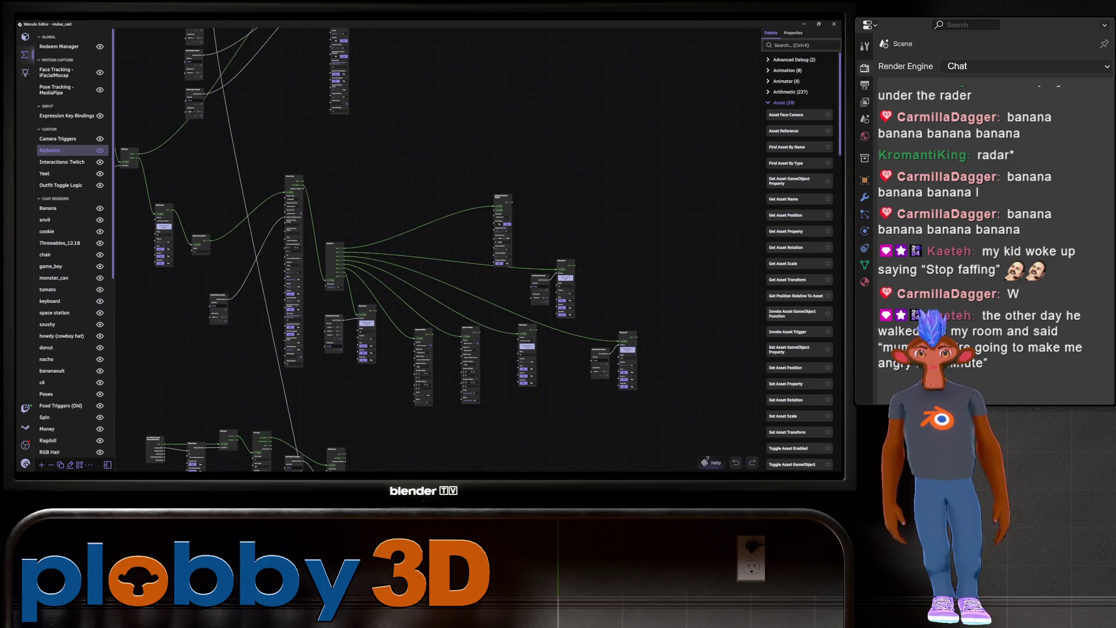
scroll(357, 290, "up", 3)
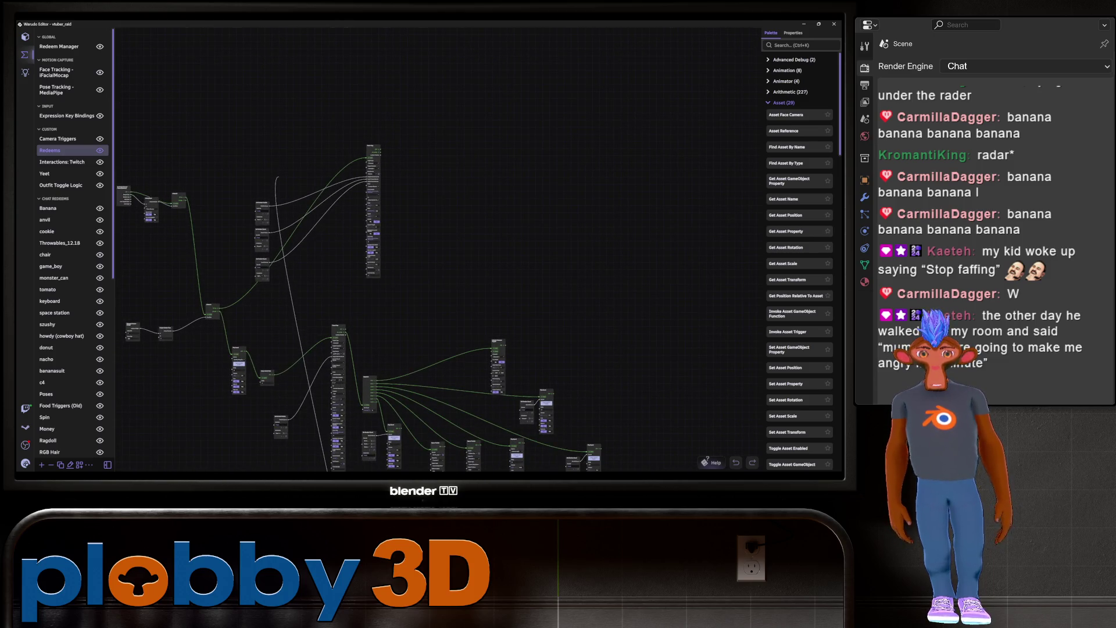
middle_click_drag(372, 291, 396, 257)
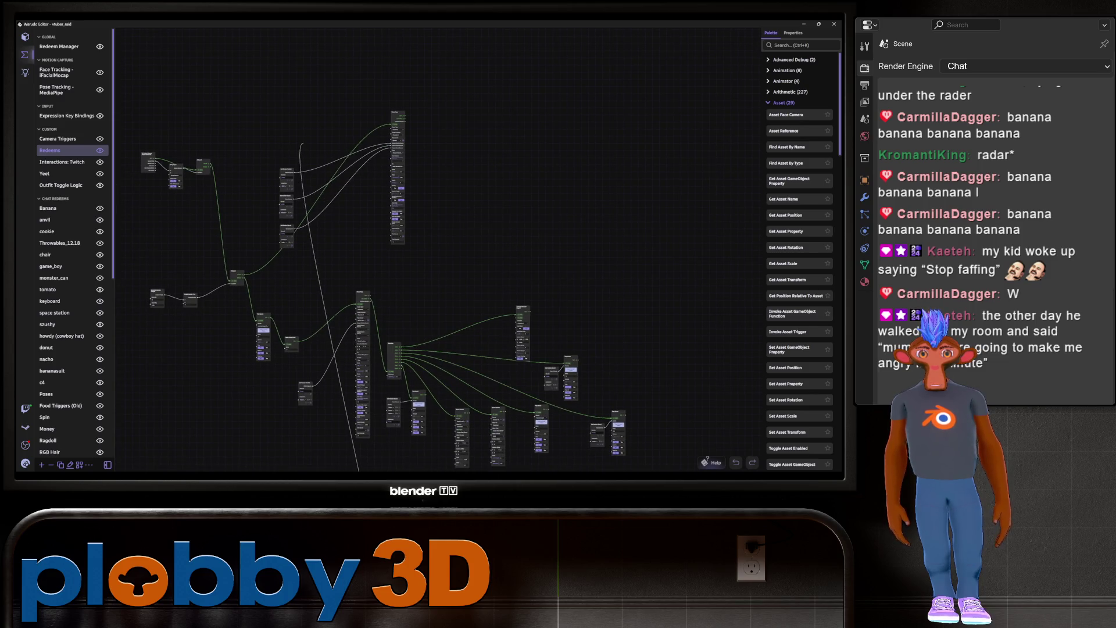
scroll(407, 250, "down", 2)
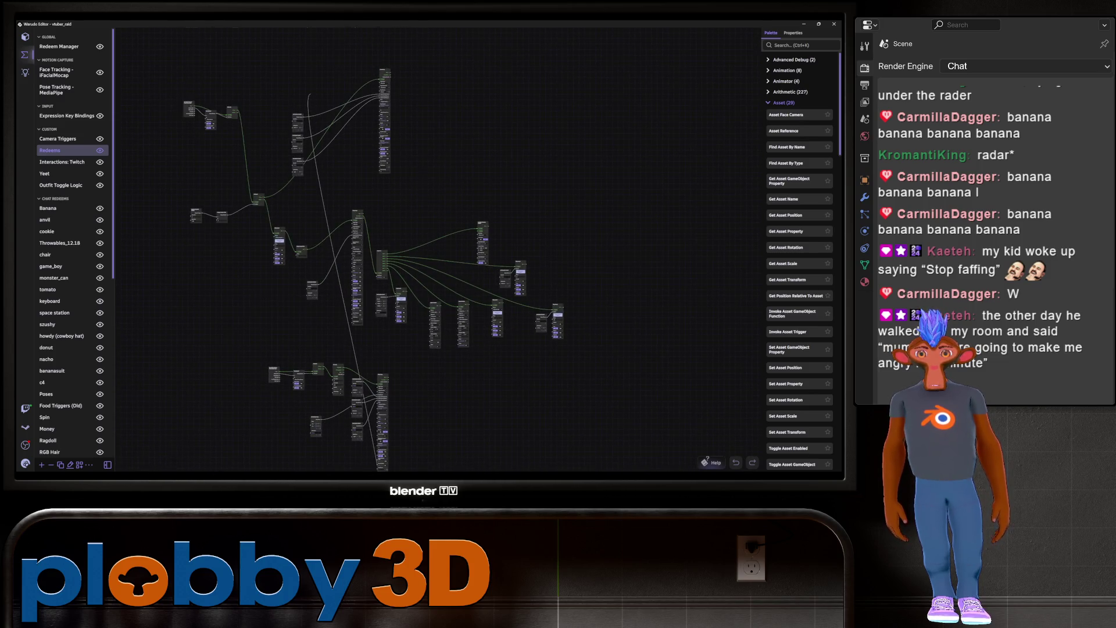
scroll(372, 270, "up", 2)
scroll(240, 186, "up", 3)
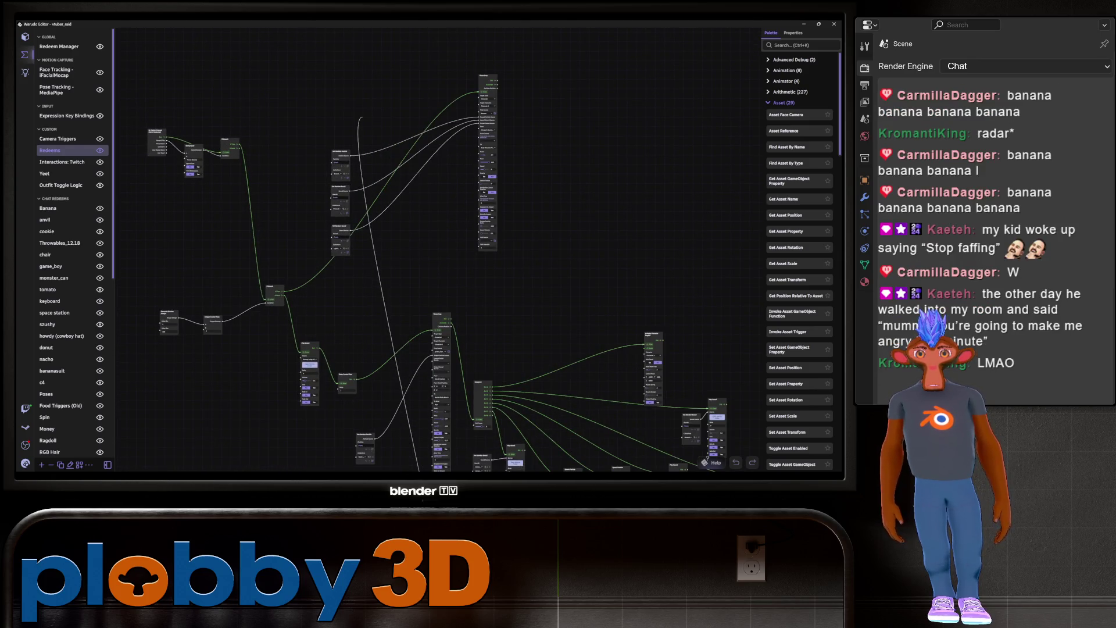
left_click(25, 37)
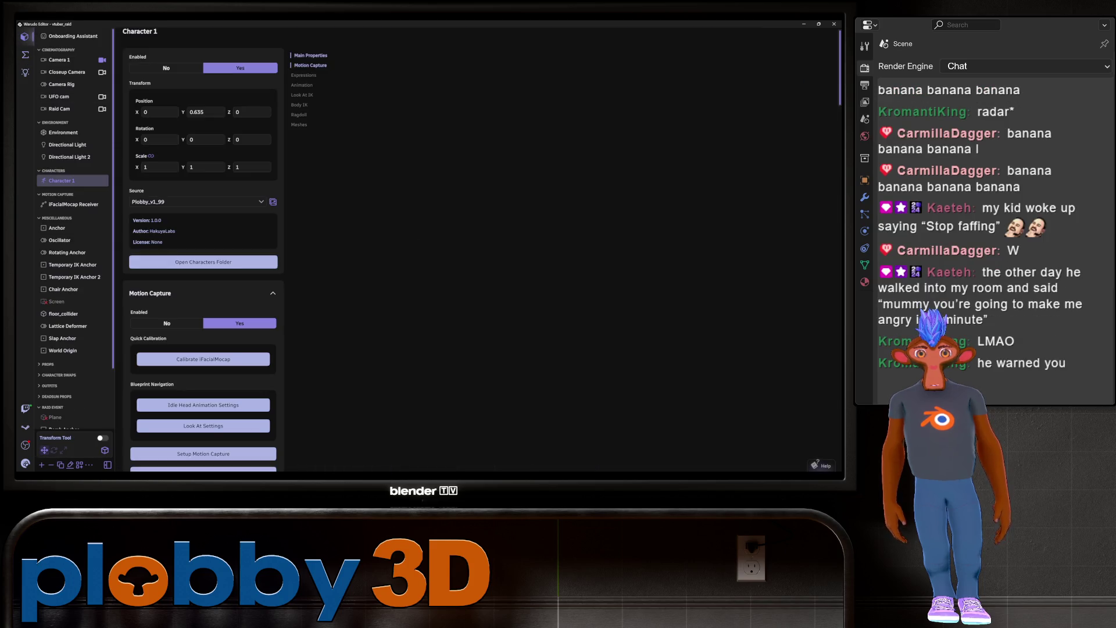
Switch back from Warudo to Blender's shading workspace with the purple beetle and its node tree
key("alt+Tab")
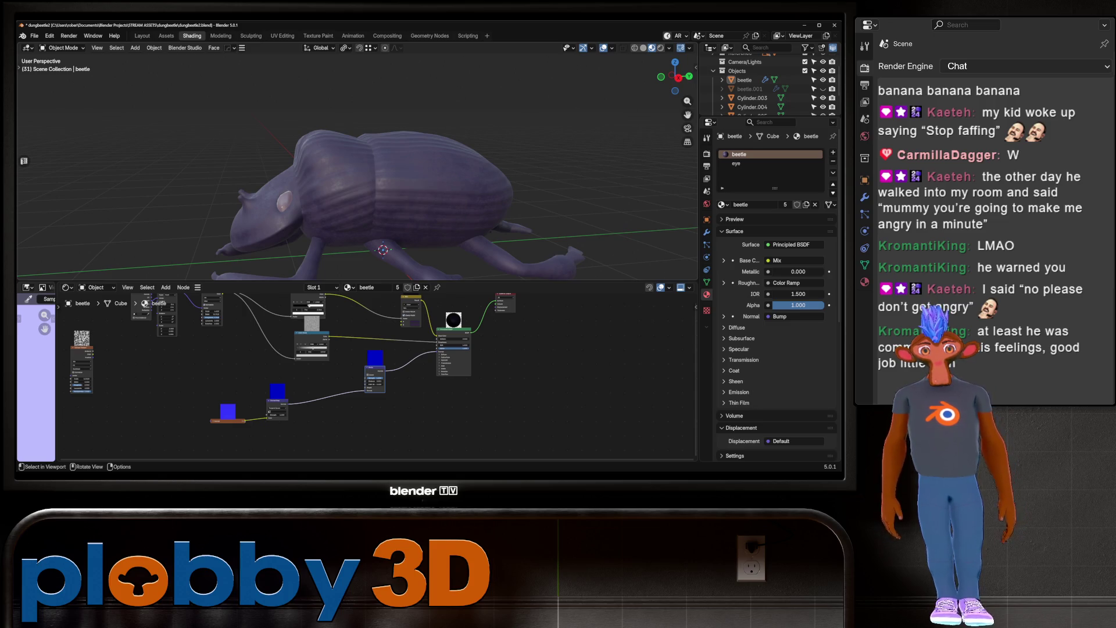
middle_click_drag(349, 174, 366, 169)
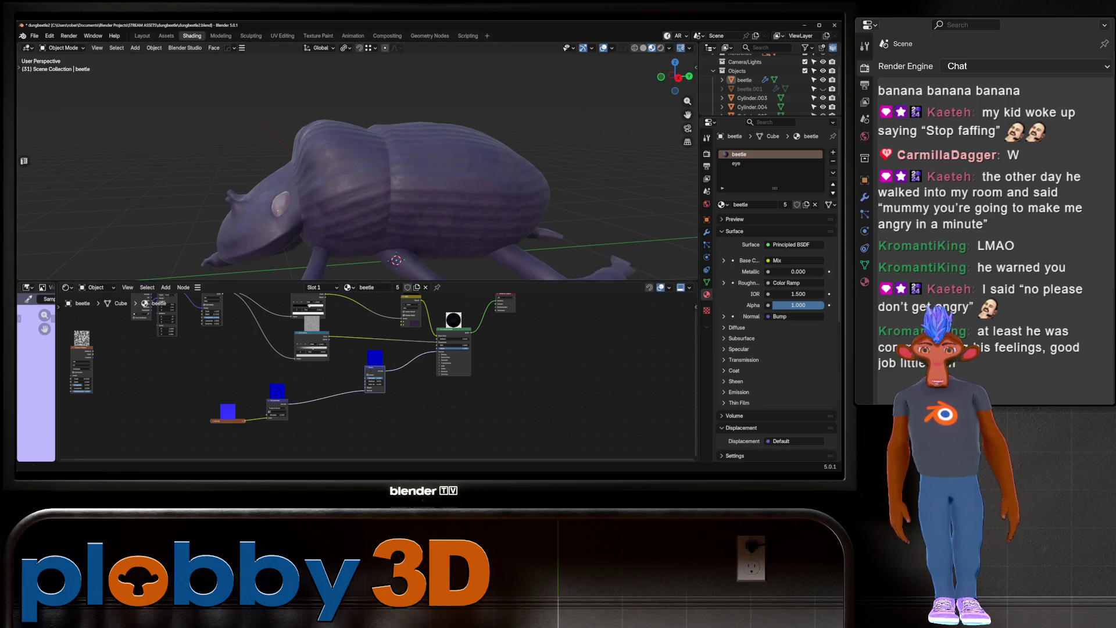
scroll(357, 378, "up", 3)
scroll(358, 378, "down", 2)
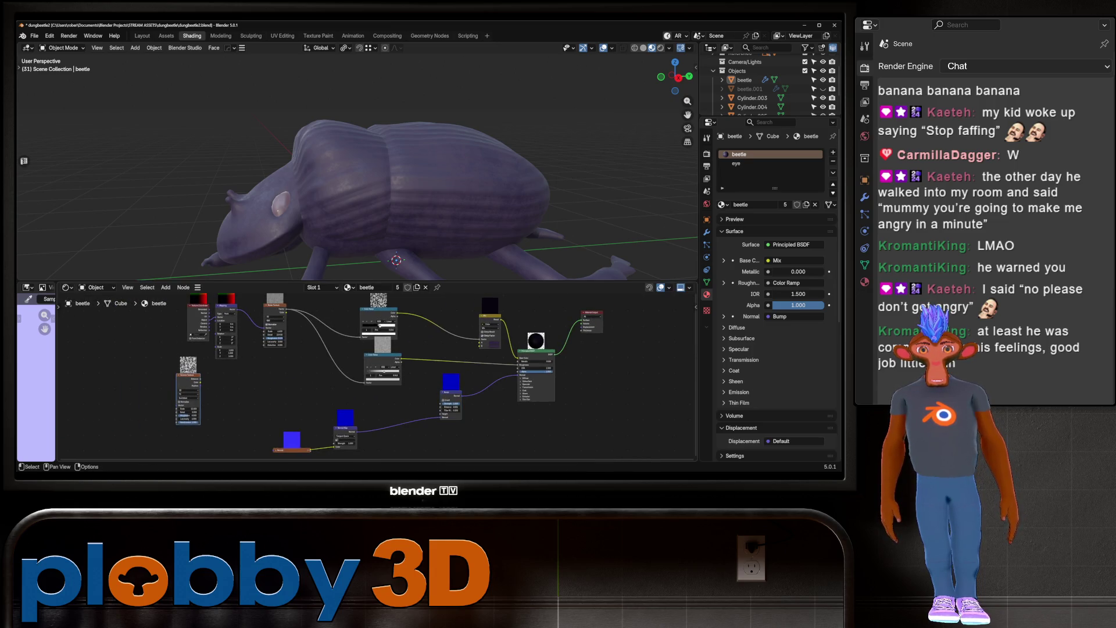
scroll(358, 378, "up", 2)
middle_click_drag(358, 378, 326, 342)
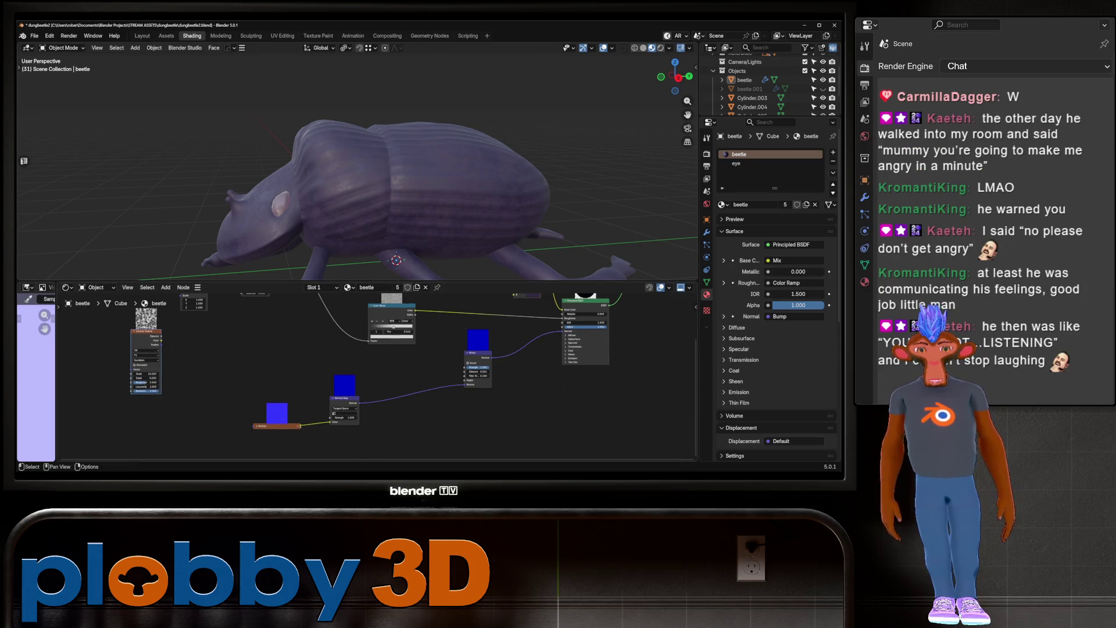
left_click_drag(161, 336, 285, 337)
left_click(314, 355)
left_click(270, 351)
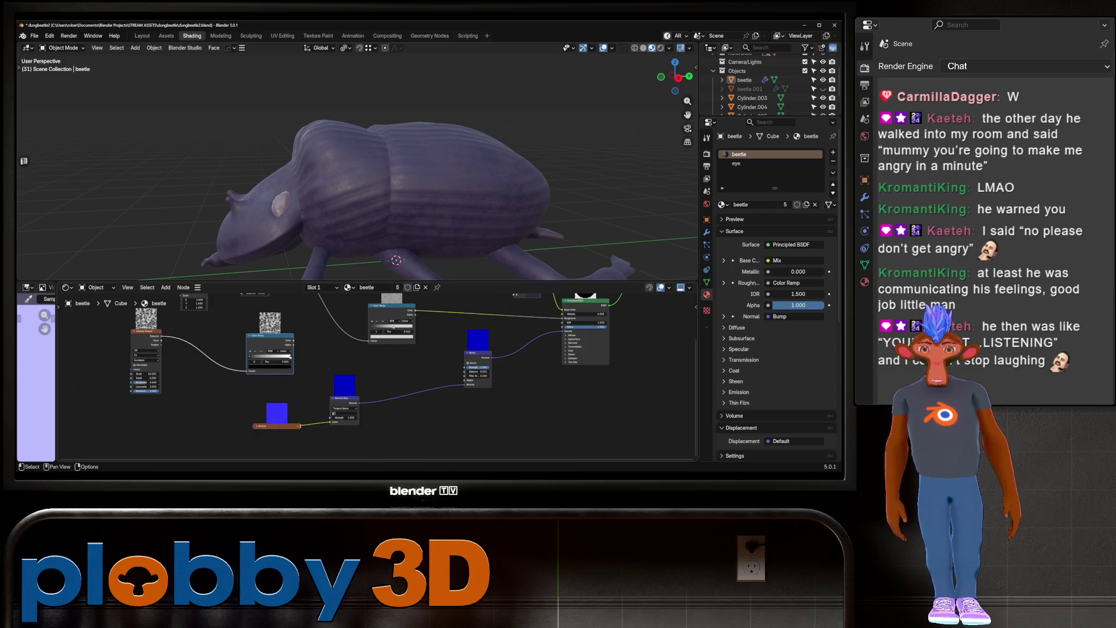
scroll(244, 386, "up", 2)
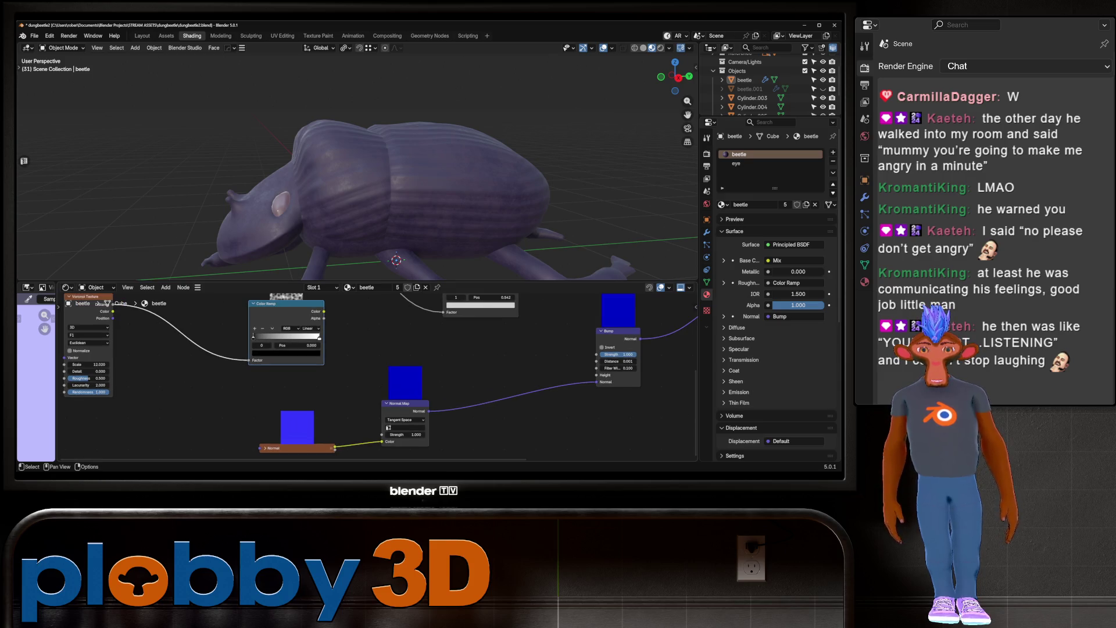
scroll(239, 441, "down", 3)
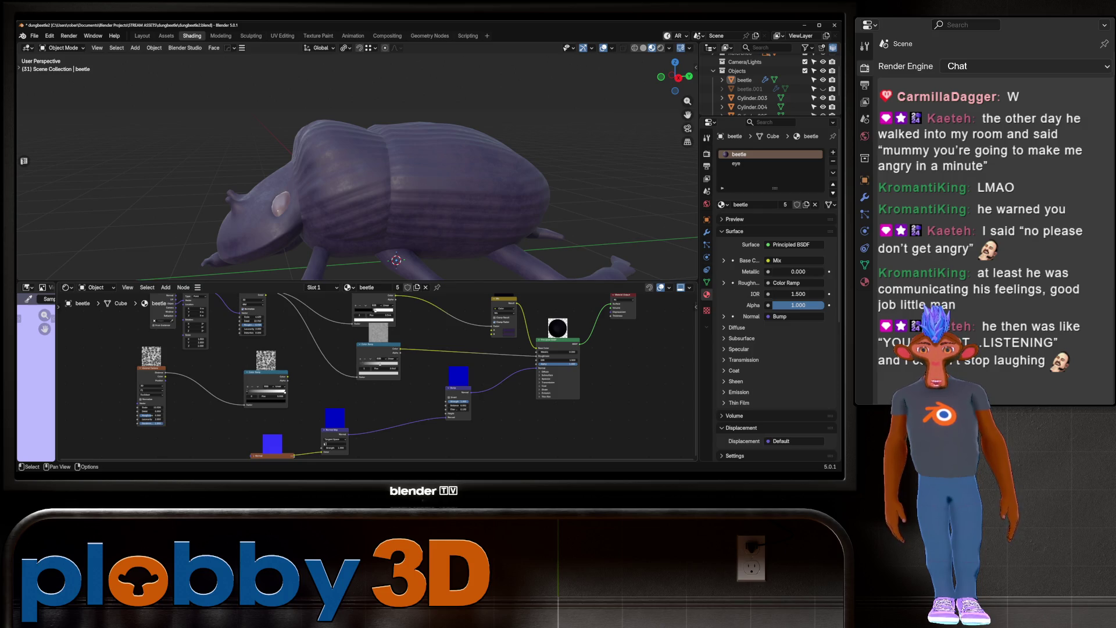
scroll(428, 448, "up", 2)
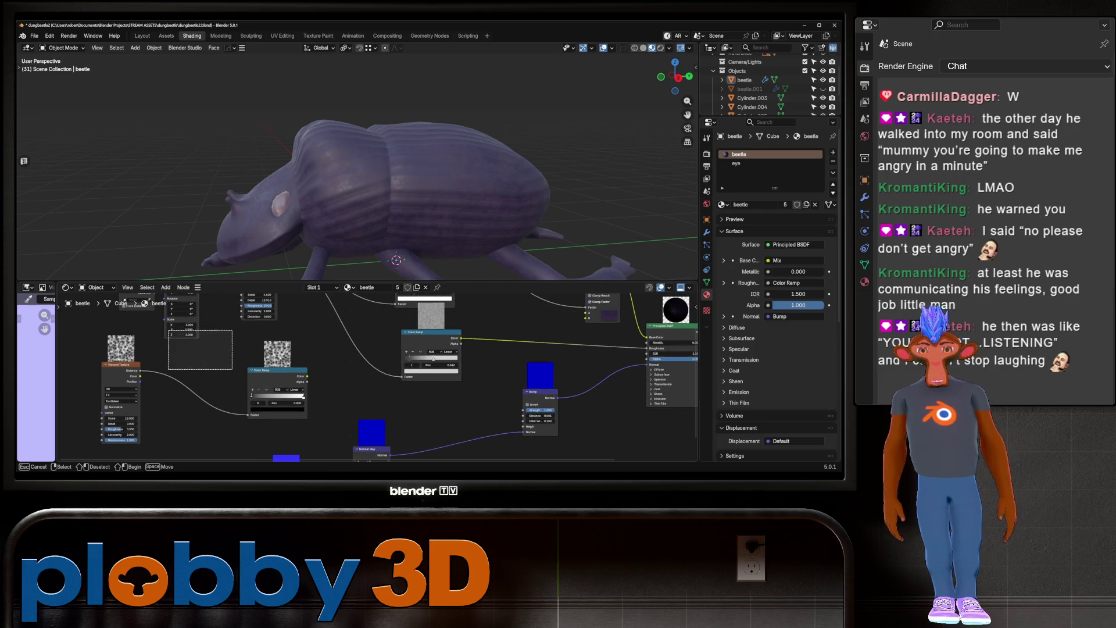
Connect the Color Ramp into the Bump node, set Voronoi Scale to 10.880 and raise the Bump Distance
mouse_move(221, 341)
left_mouse_down()
mouse_move(344, 353)
mouse_move(437, 378)
mouse_move(454, 395)
left_mouse_up()
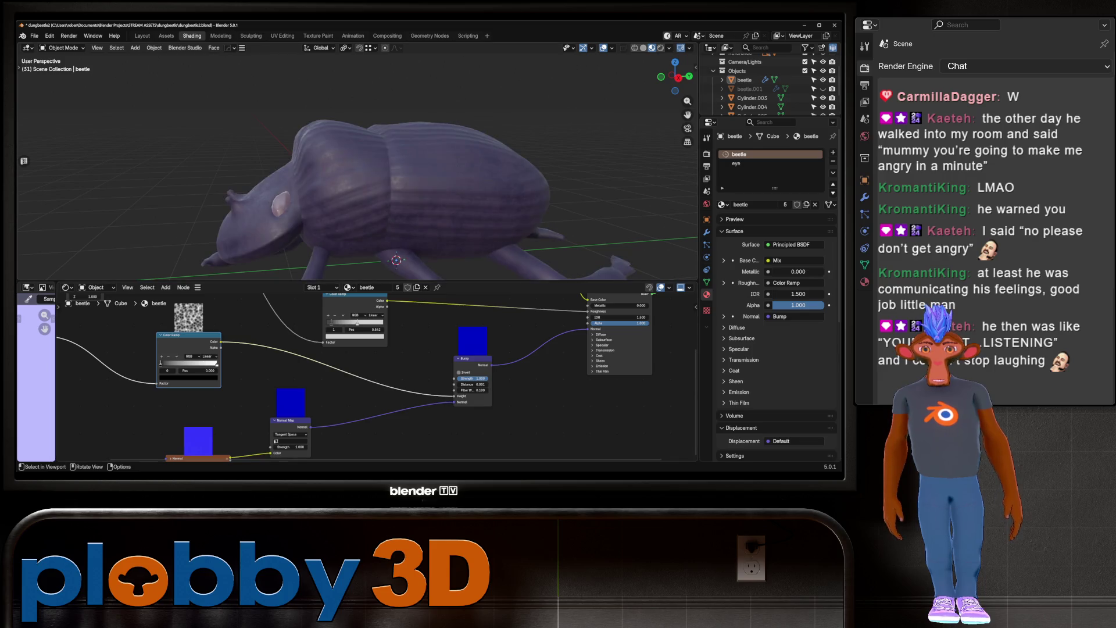
middle_click_drag(395, 233, 404, 221)
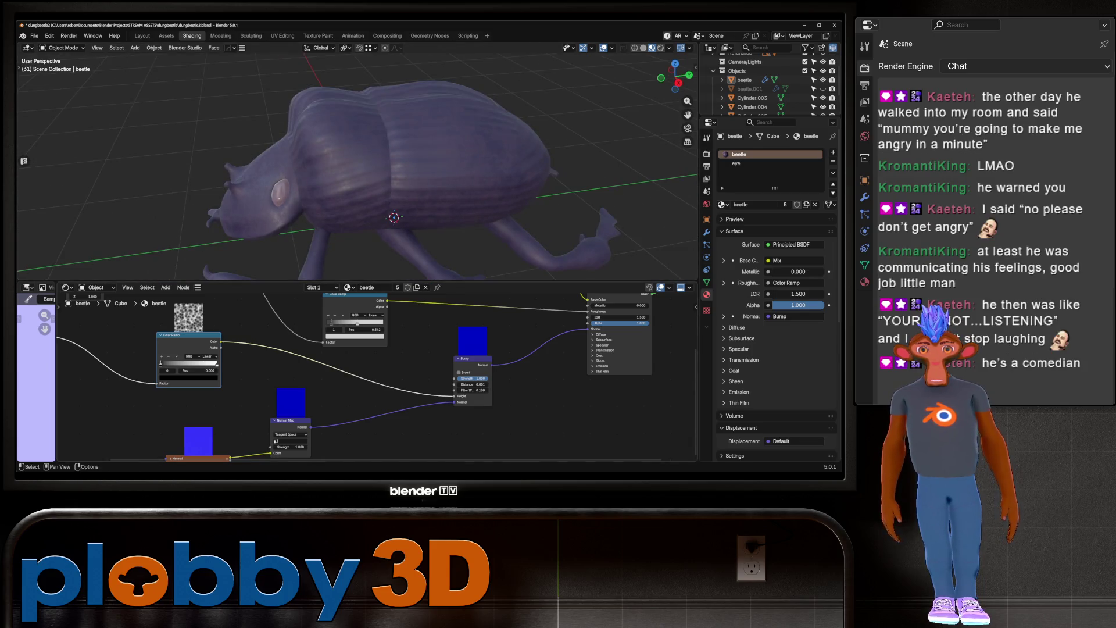
middle_click_drag(232, 378, 461, 365)
left_click_drag(256, 374, 239, 375)
middle_click_drag(290, 378, 95, 353)
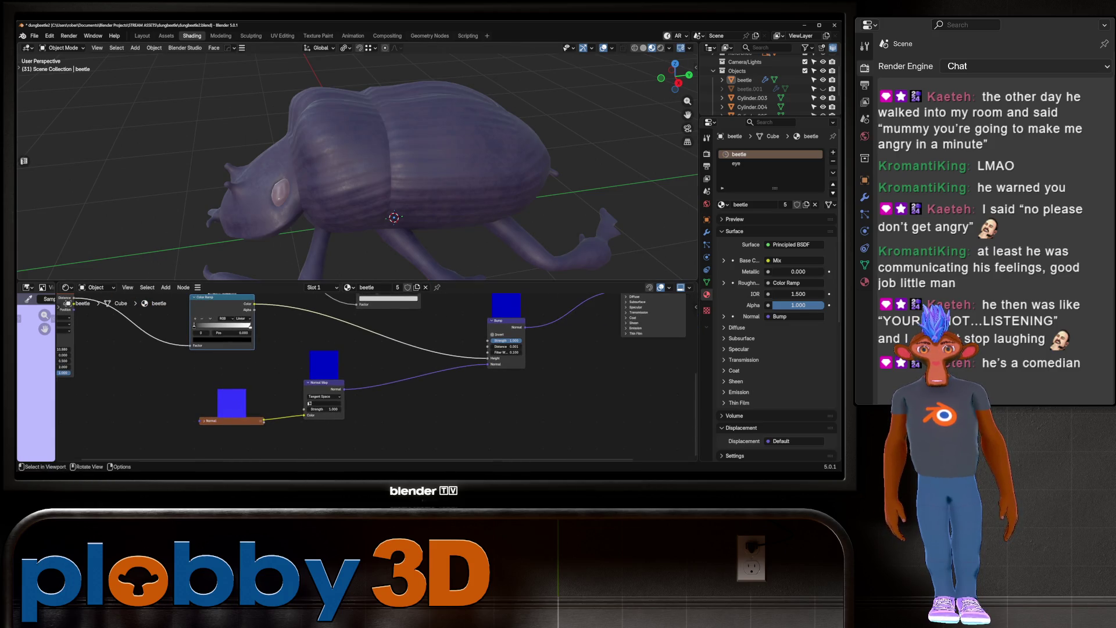
left_click_drag(505, 347, 522, 346)
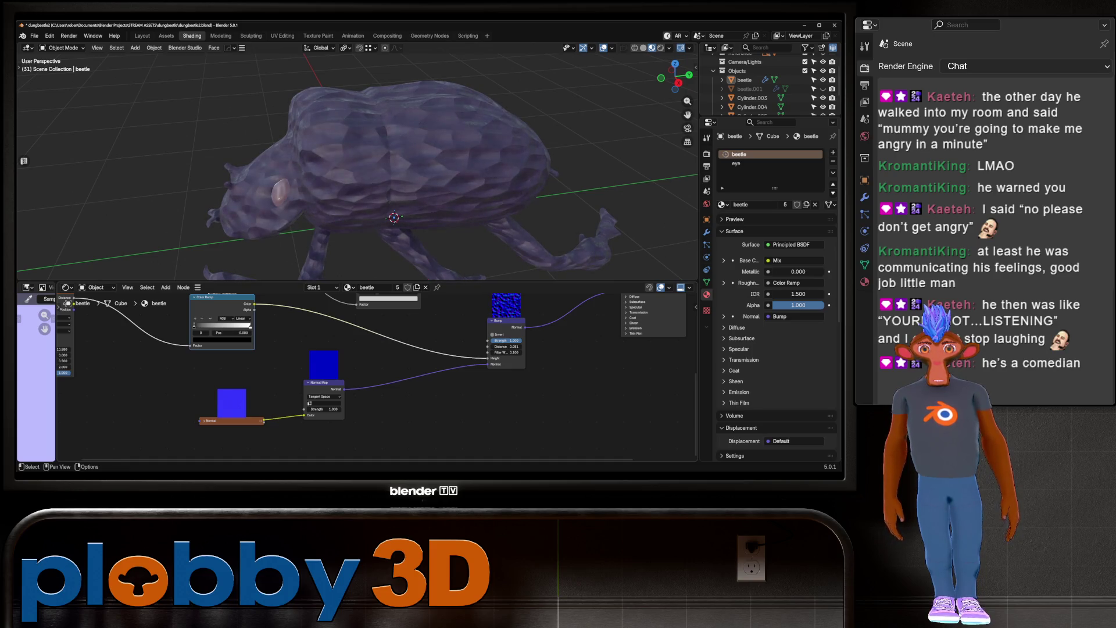
mouse_move(290, 378)
middle_mouse_down()
mouse_move(465, 379)
mouse_move(591, 418)
middle_mouse_up()
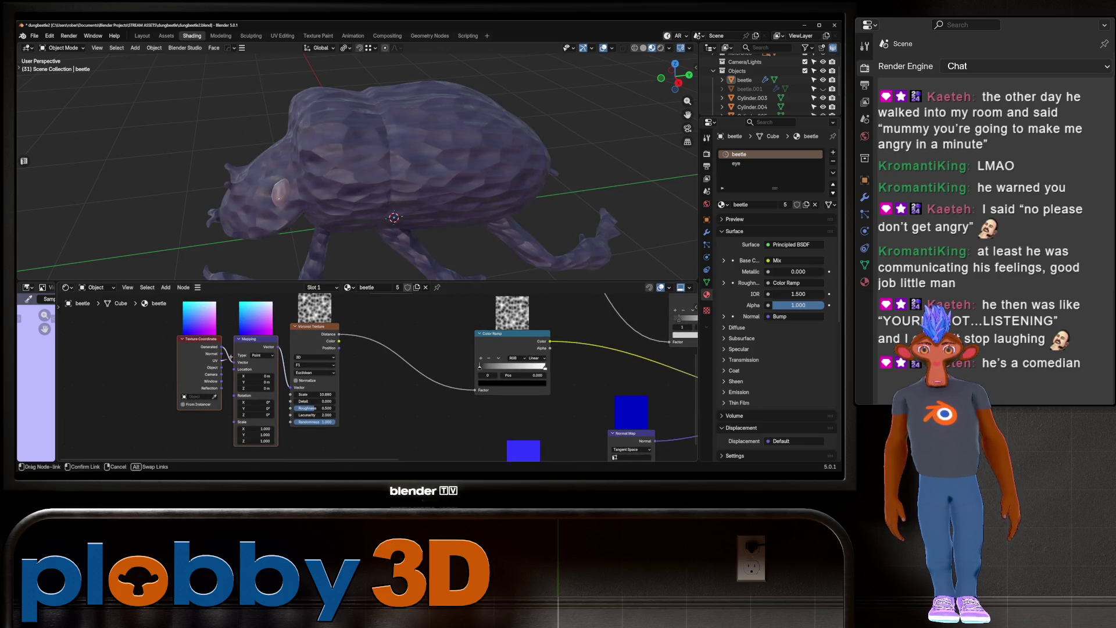
Feed Object coordinates into Mapping, move the ramp's white stop to 1.000 and raise Voronoi Detail to about 1.37
left_click_drag(221, 367, 235, 369)
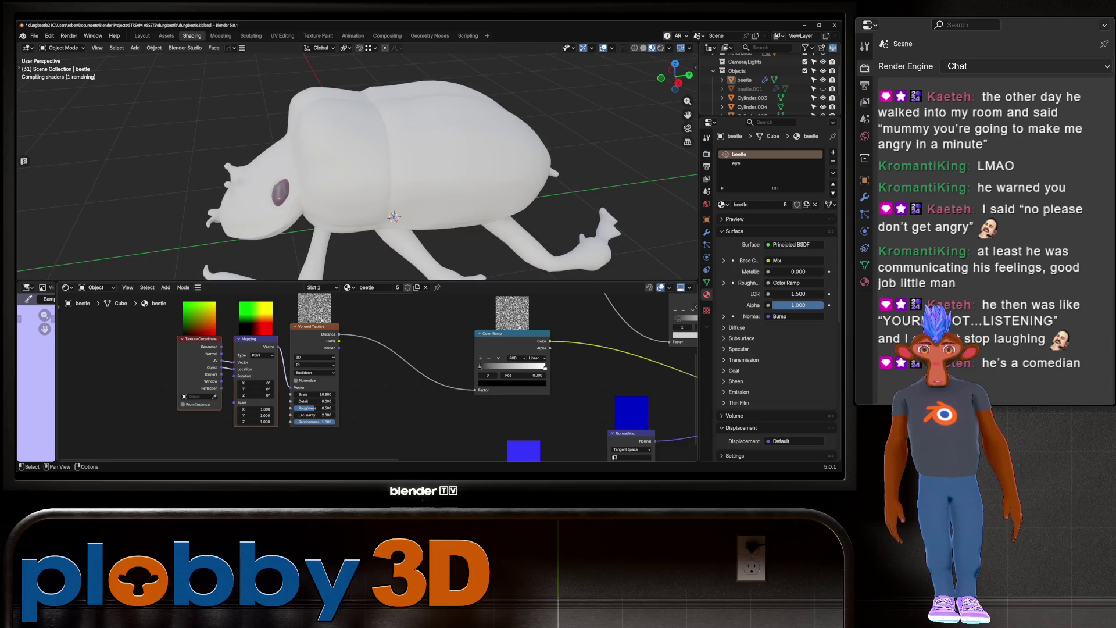
middle_click_drag(407, 175, 279, 182)
middle_click_drag(406, 378, 296, 366)
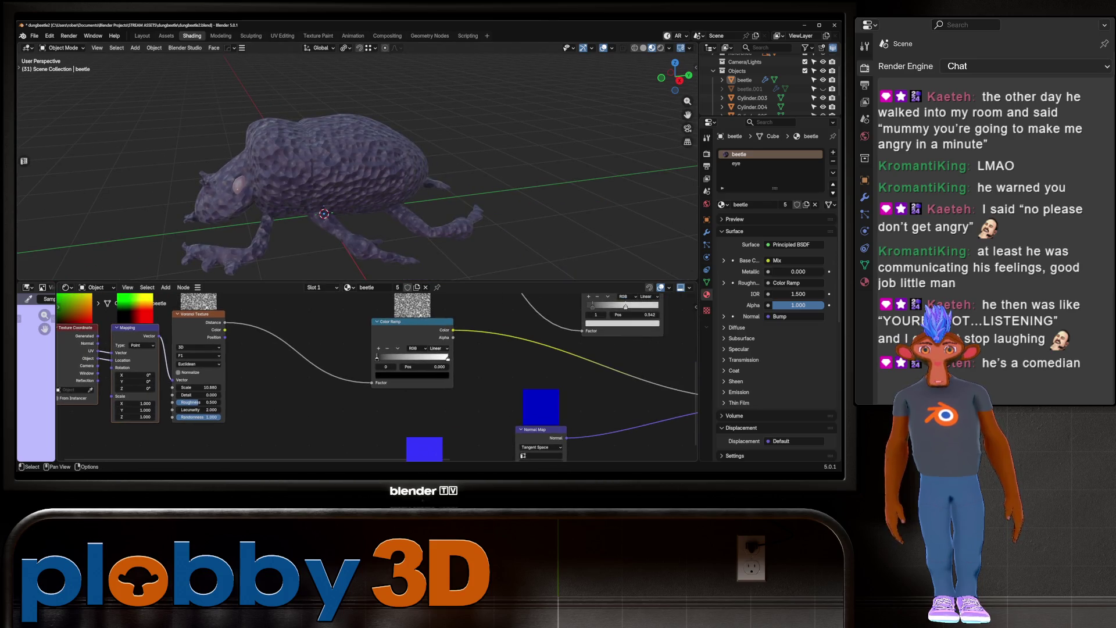
left_click_drag(377, 357, 447, 356)
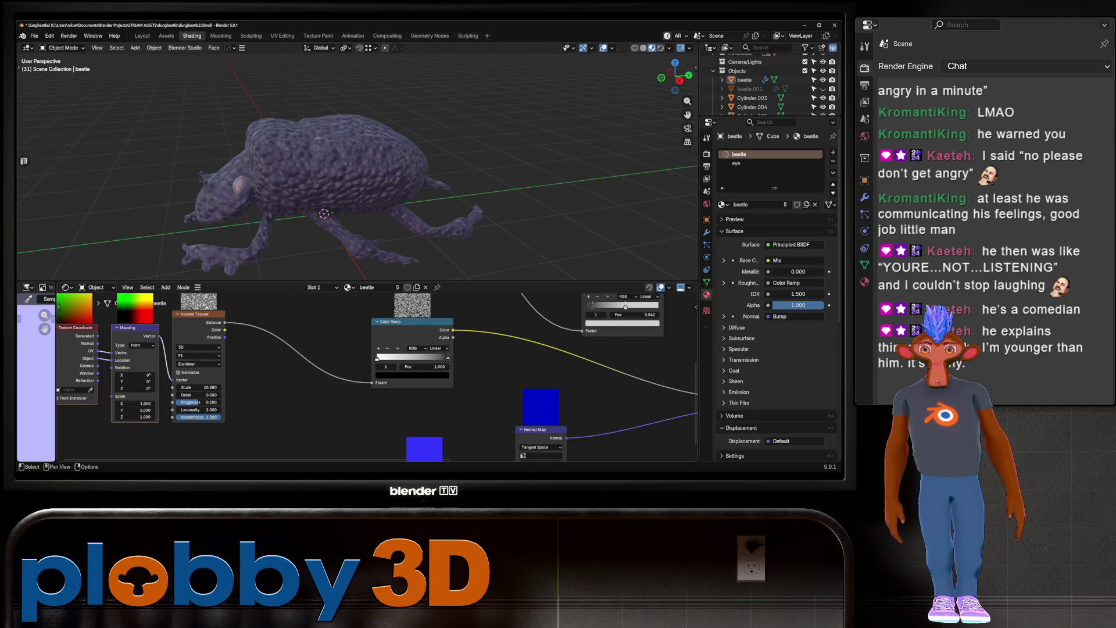
mouse_move(198, 395)
left_mouse_down()
mouse_move(227, 395)
mouse_move(198, 394)
mouse_move(207, 402)
left_mouse_up()
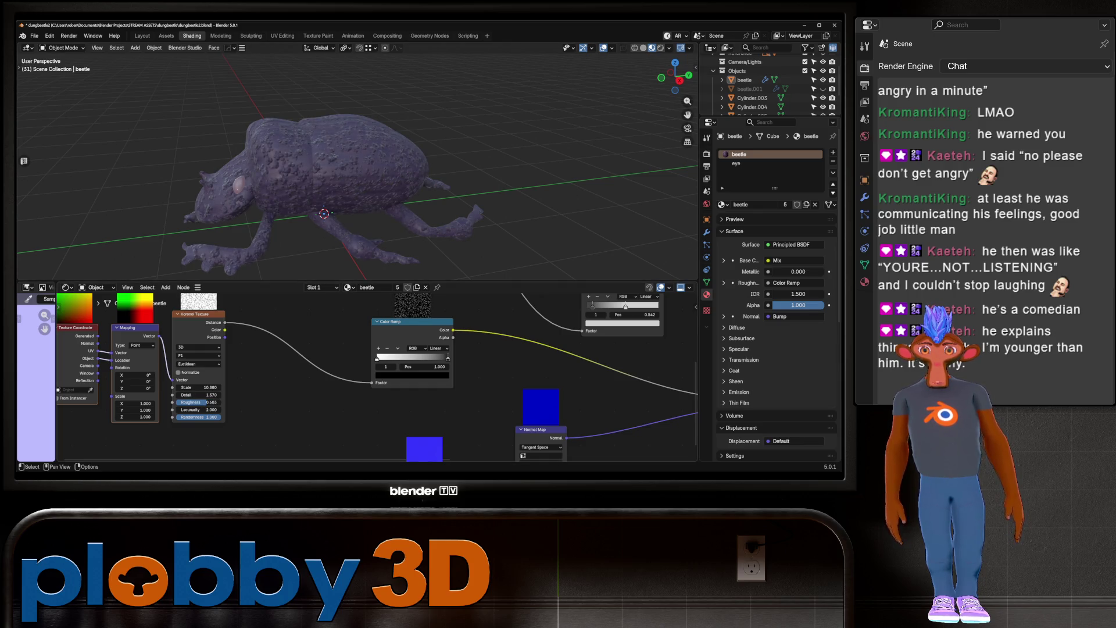
middle_click_drag(406, 378, 235, 343)
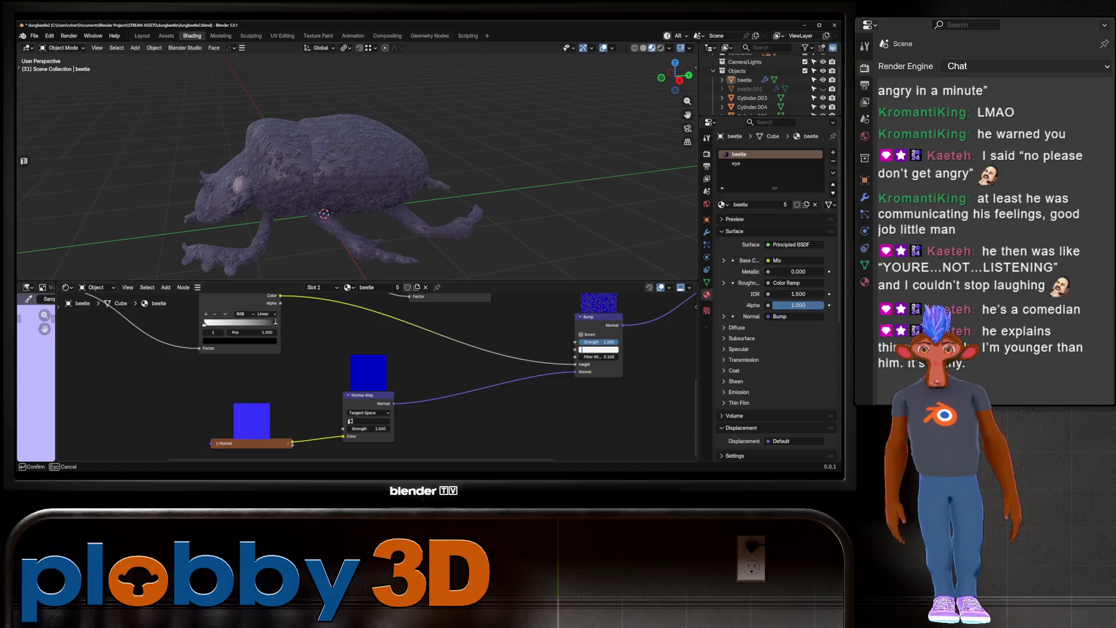
Set the Bump Distance to 0.005 and inspect the shell's stripes up close
double_click(598, 350)
type("0.005")
key("Return")
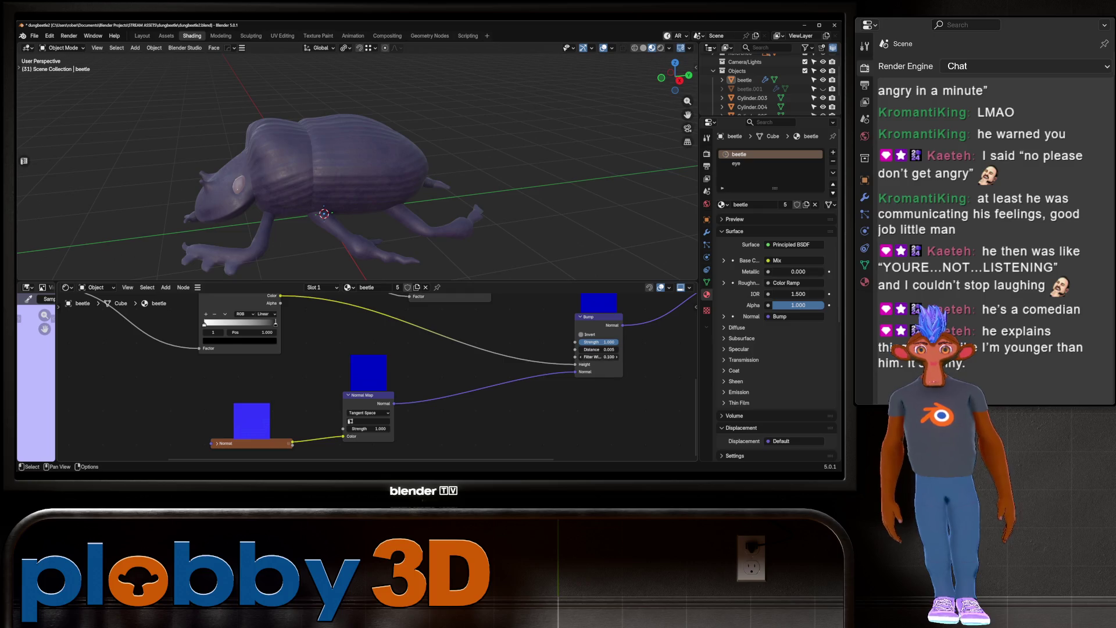
scroll(349, 174, "up", 5)
mouse_move(349, 175)
middle_mouse_down()
mouse_move(393, 134)
mouse_move(305, 105)
mouse_move(395, 122)
middle_mouse_up()
scroll(305, 104, "up", 5)
scroll(349, 110, "down", 5)
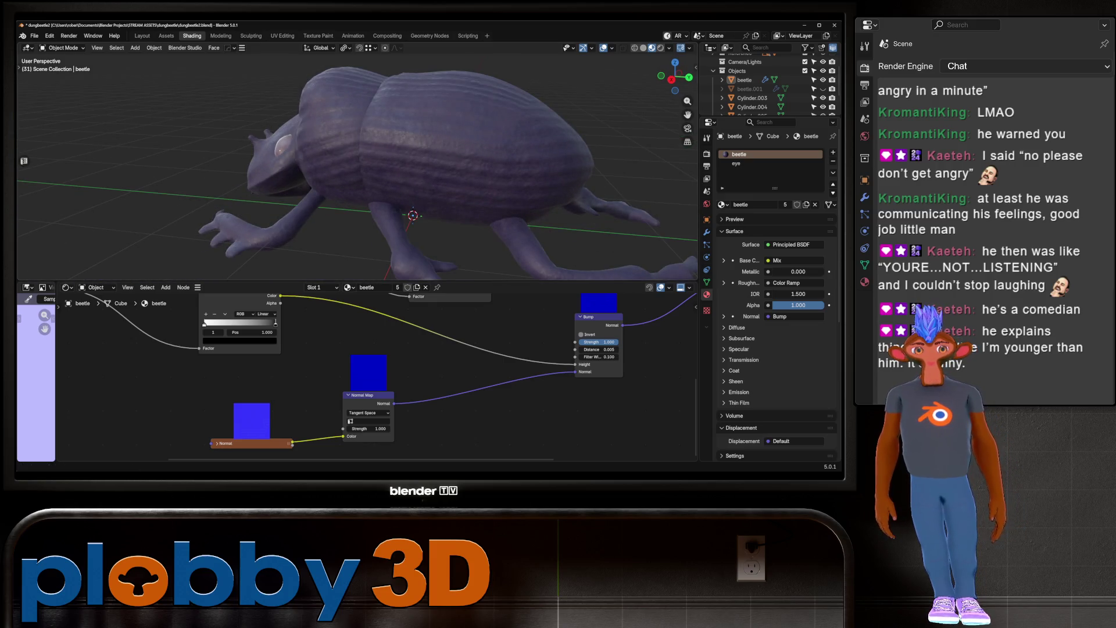
scroll(376, 378, "down", 3)
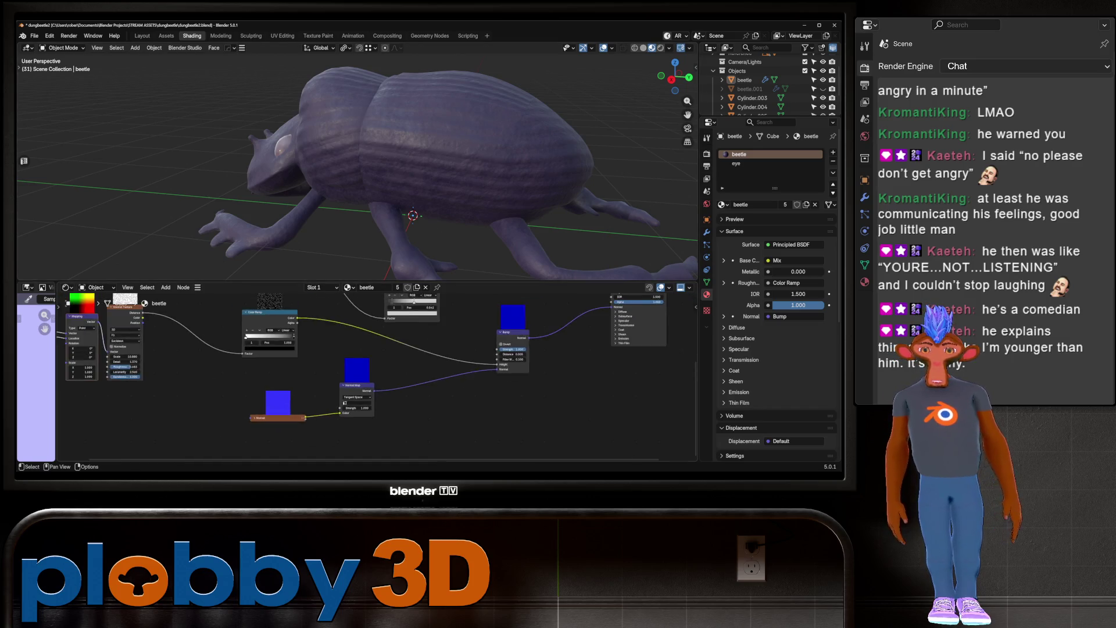
middle_click_drag(349, 378, 384, 372)
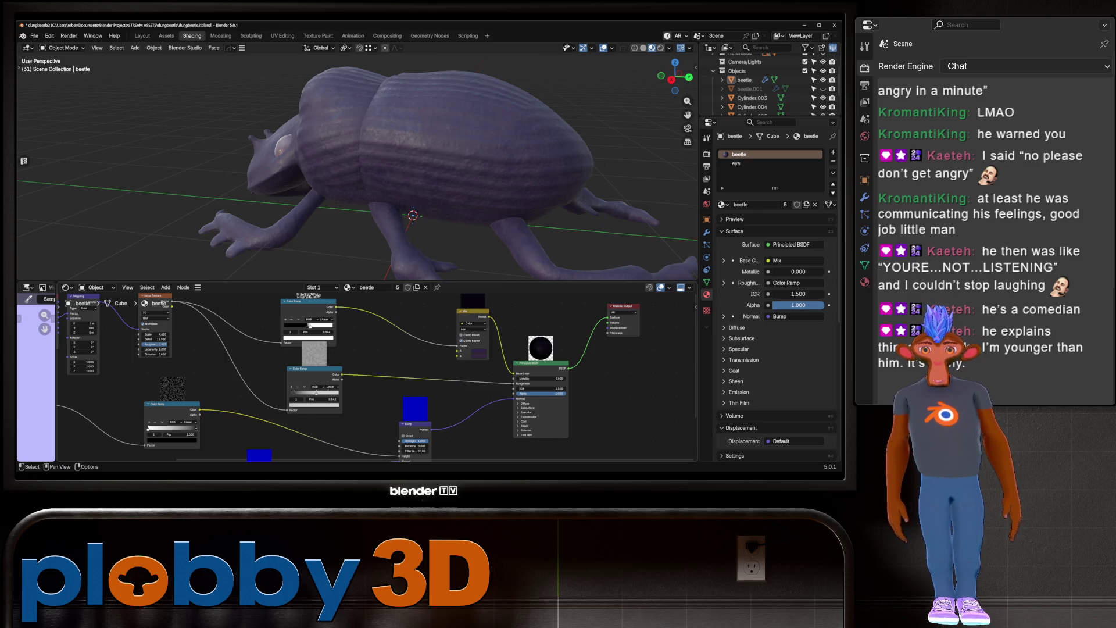
Slide the roughness Color Ramp stop slightly left and view the beetle from a distance
mouse_move(317, 392)
left_mouse_down()
mouse_move(303, 393)
mouse_move(313, 393)
left_mouse_up()
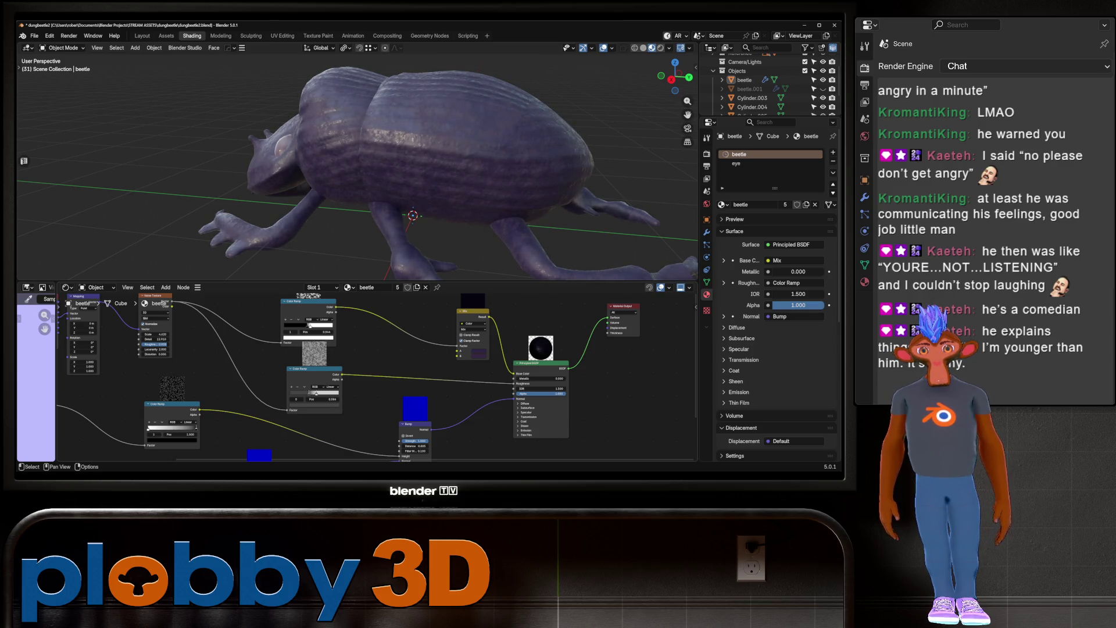
mouse_move(349, 175)
middle_mouse_down()
mouse_move(255, 174)
mouse_move(201, 142)
middle_mouse_up()
scroll(305, 164, "up", 5)
middle_click_drag(349, 174, 407, 174)
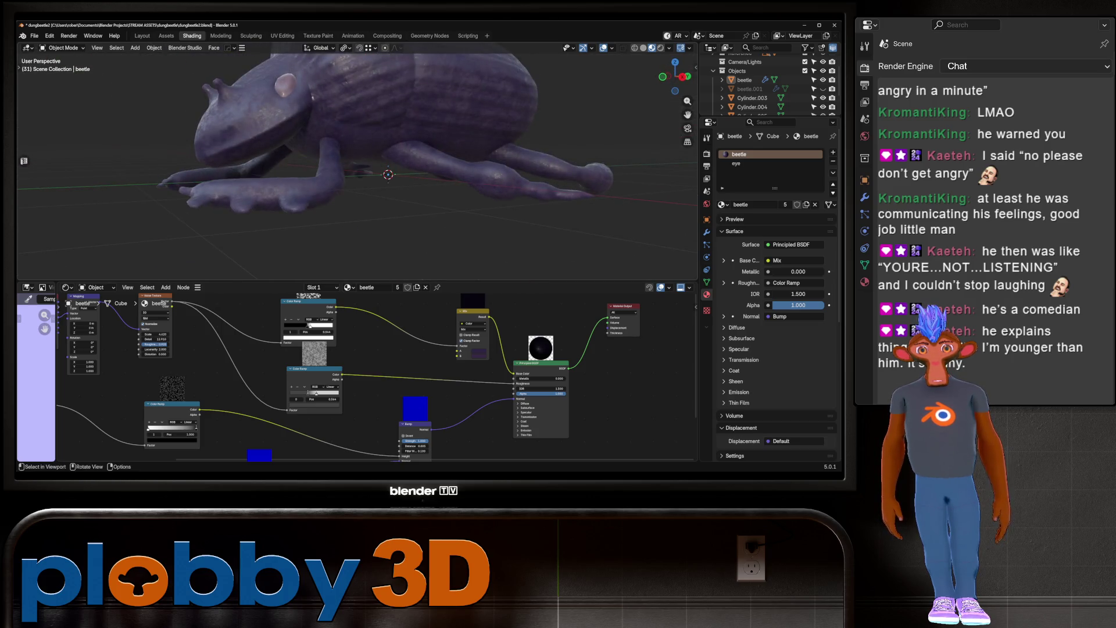
key("Tab")
scroll(357, 162, "up", 3)
key("alt+q")
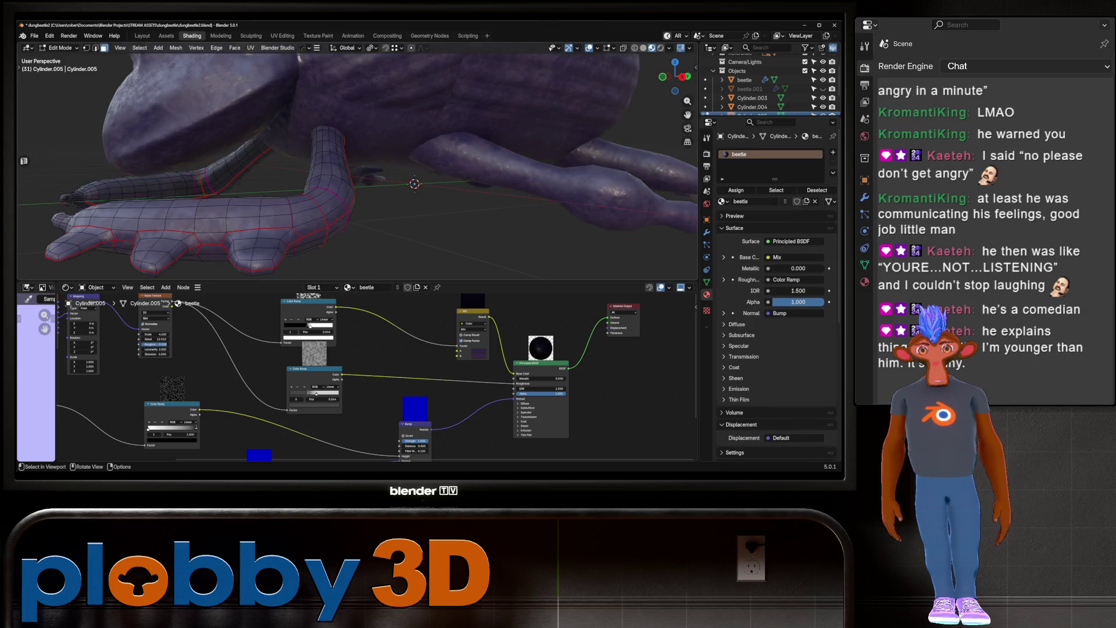
key("alt+q")
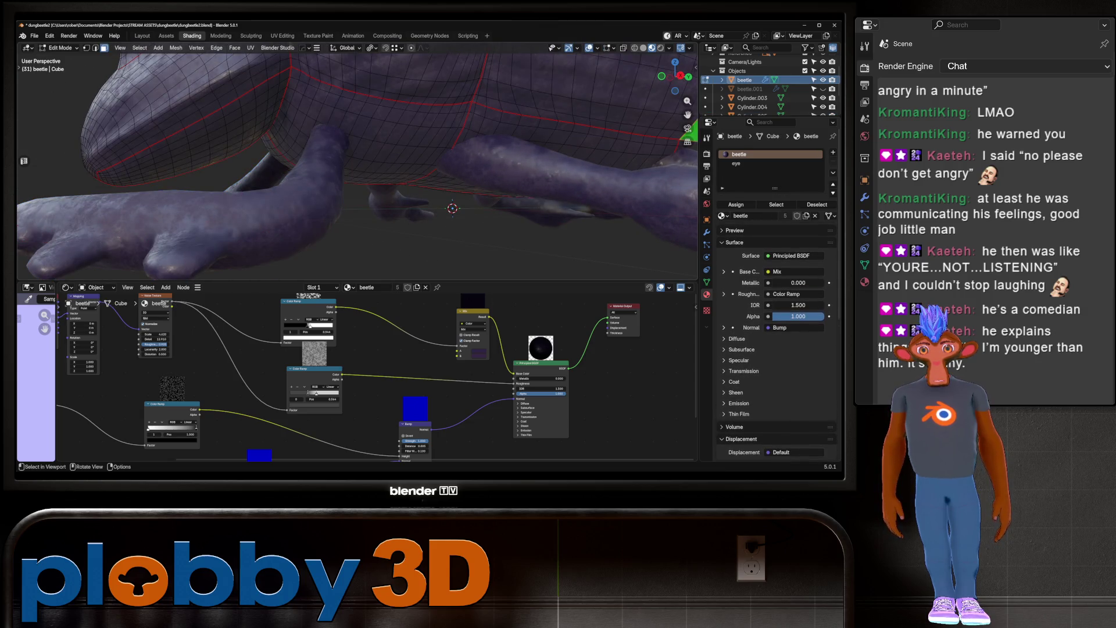
key("Tab")
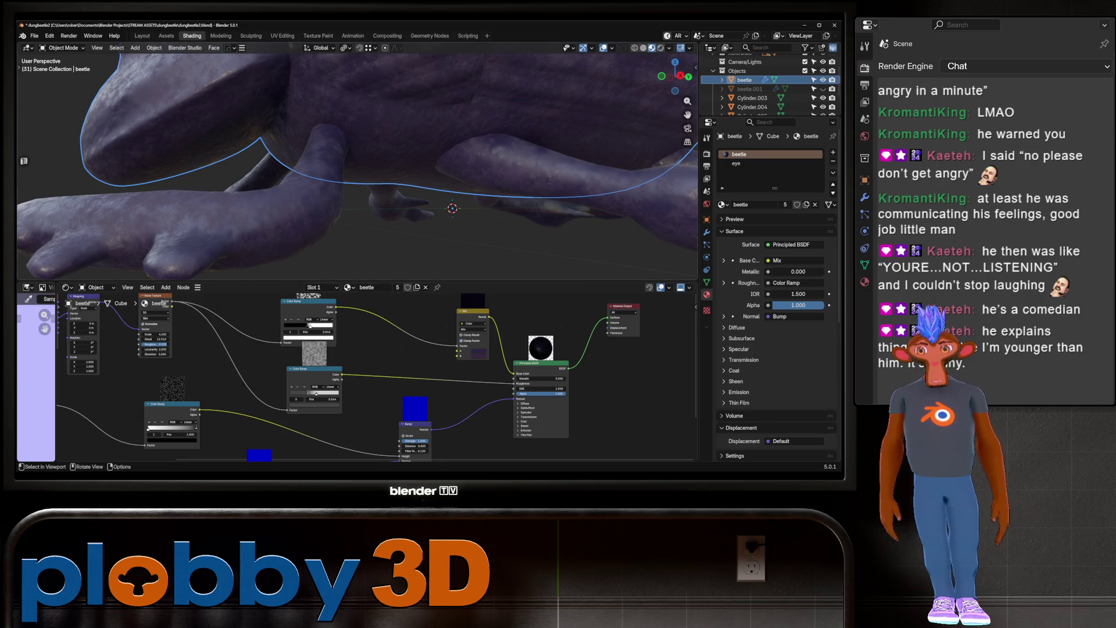
scroll(358, 162, "down", 3)
mouse_move(358, 163)
middle_mouse_down()
mouse_move(291, 167)
mouse_move(258, 186)
mouse_move(232, 171)
mouse_move(279, 140)
mouse_move(270, 108)
middle_mouse_up()
key("Tab")
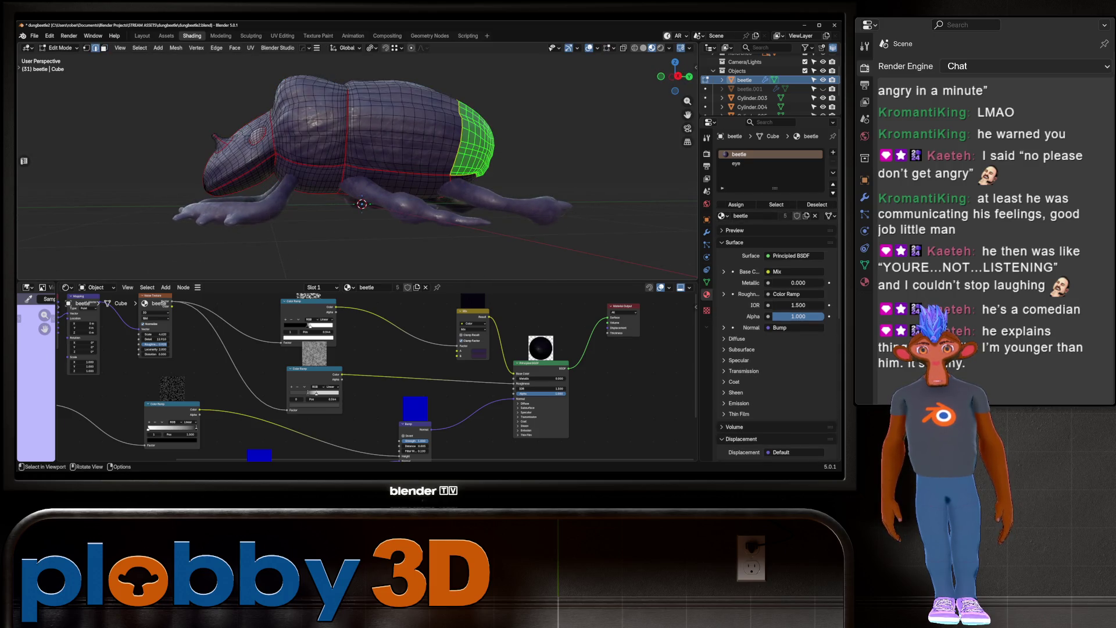
left_click(441, 172, "alt")
mouse_move(349, 174)
middle_mouse_down()
mouse_move(326, 151)
mouse_move(352, 121)
middle_mouse_up()
scroll(325, 151, "up", 3)
key("l")
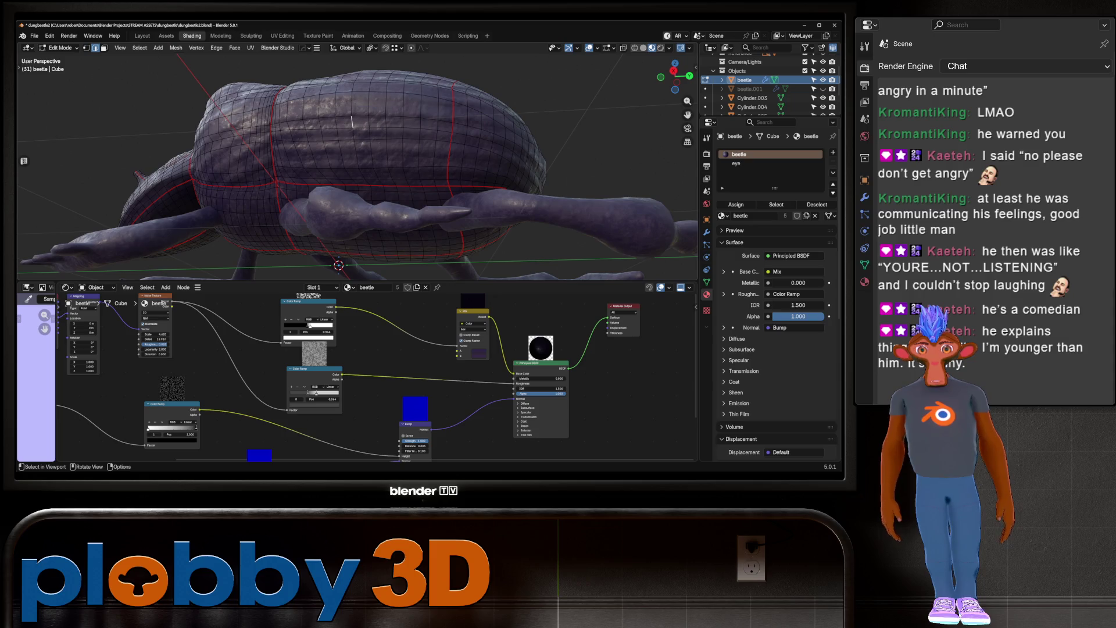
scroll(352, 122, "up", 6)
key("3")
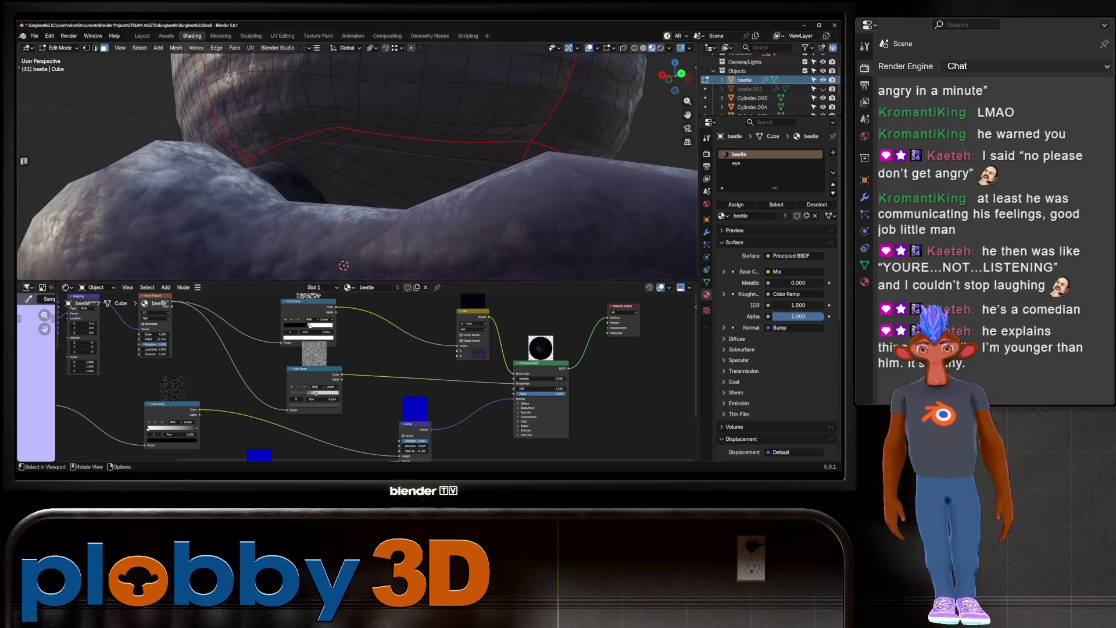
scroll(357, 162, "down", 5)
middle_click_drag(358, 162, 396, 140)
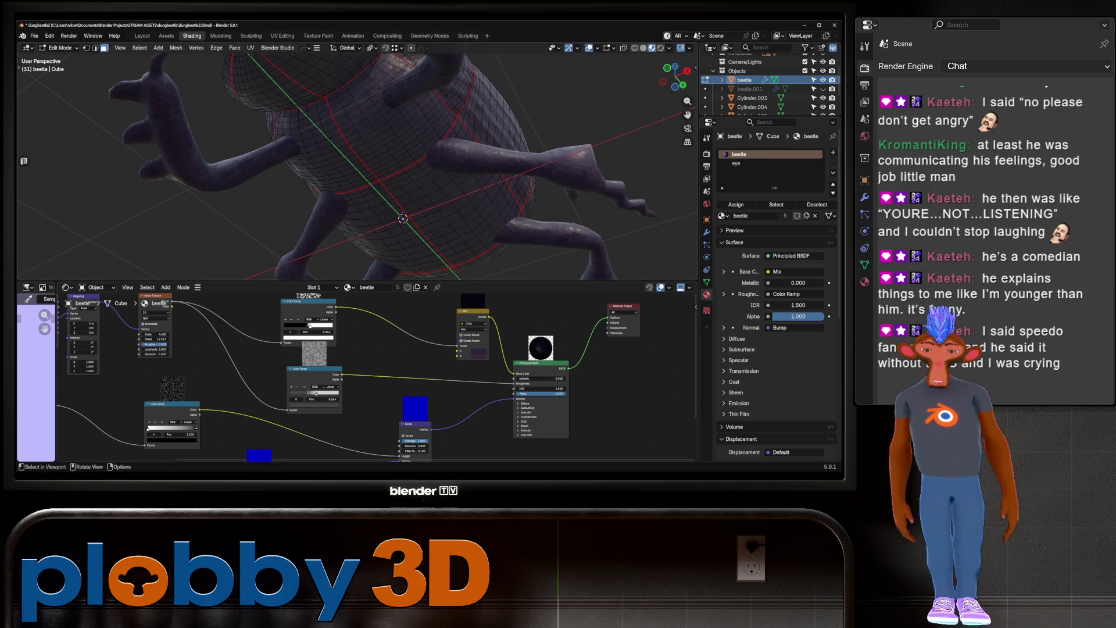
middle_click_drag(357, 165, 523, 175)
scroll(358, 161, "up", 10)
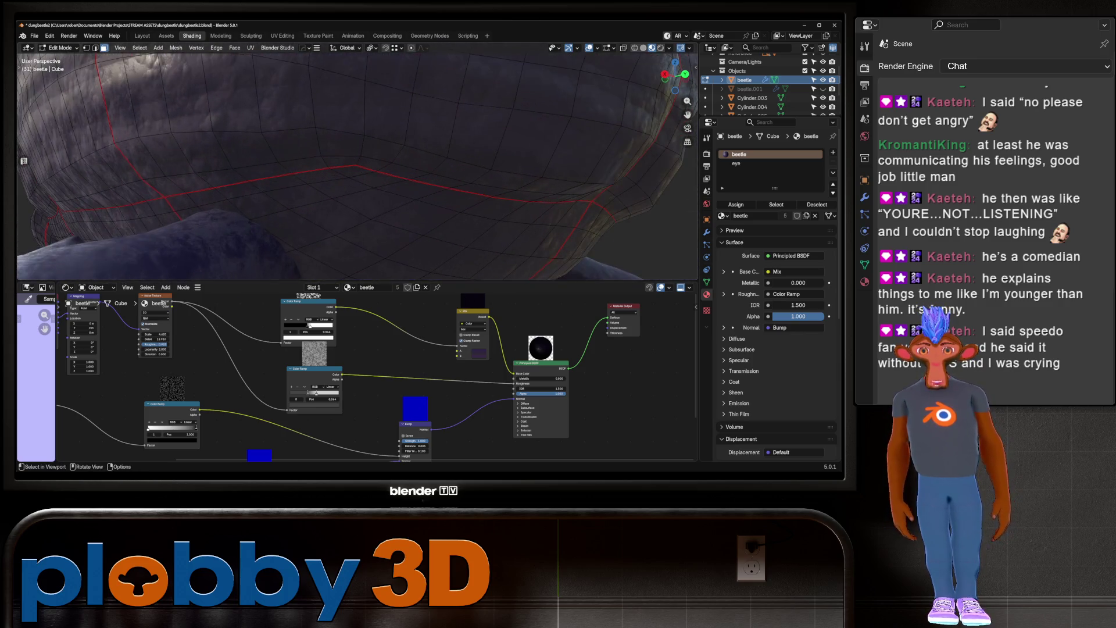
key("2")
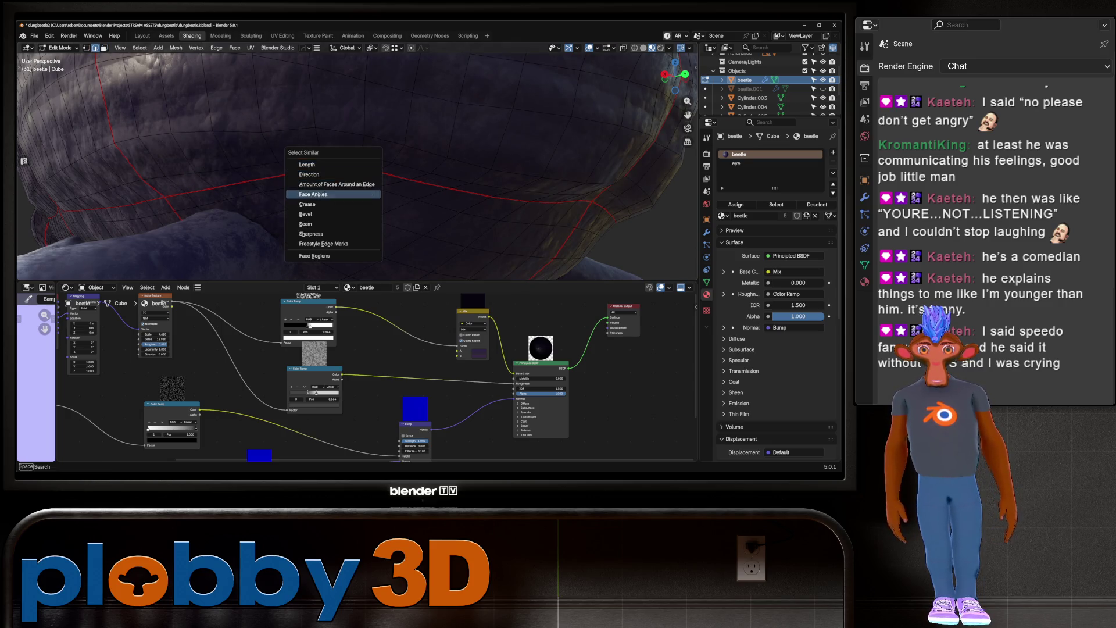
left_click(307, 204)
scroll(307, 204, "down", 8)
middle_click_drag(307, 204, 238, 194)
scroll(357, 165, "up", 4)
scroll(358, 165, "down", 4)
mouse_move(357, 166)
middle_mouse_down()
mouse_move(343, 186)
mouse_move(372, 198)
mouse_move(215, 199)
mouse_move(302, 199)
middle_mouse_up()
scroll(343, 186, "up", 3)
key("Tab")
scroll(360, 174, "down", 3)
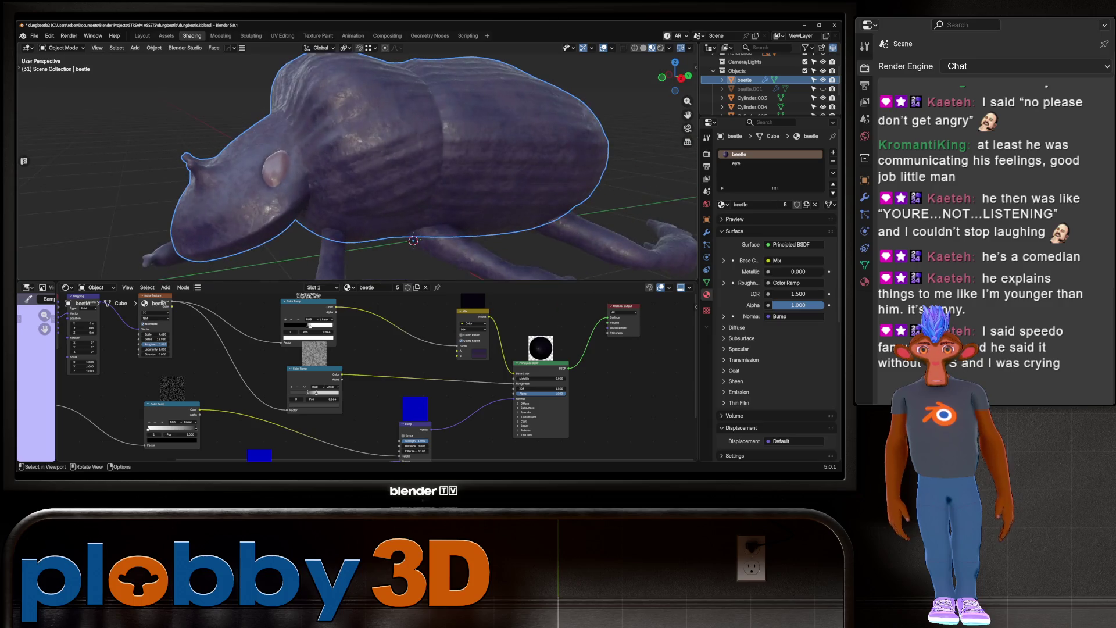
scroll(302, 200, "up", 4)
left_click(735, 163)
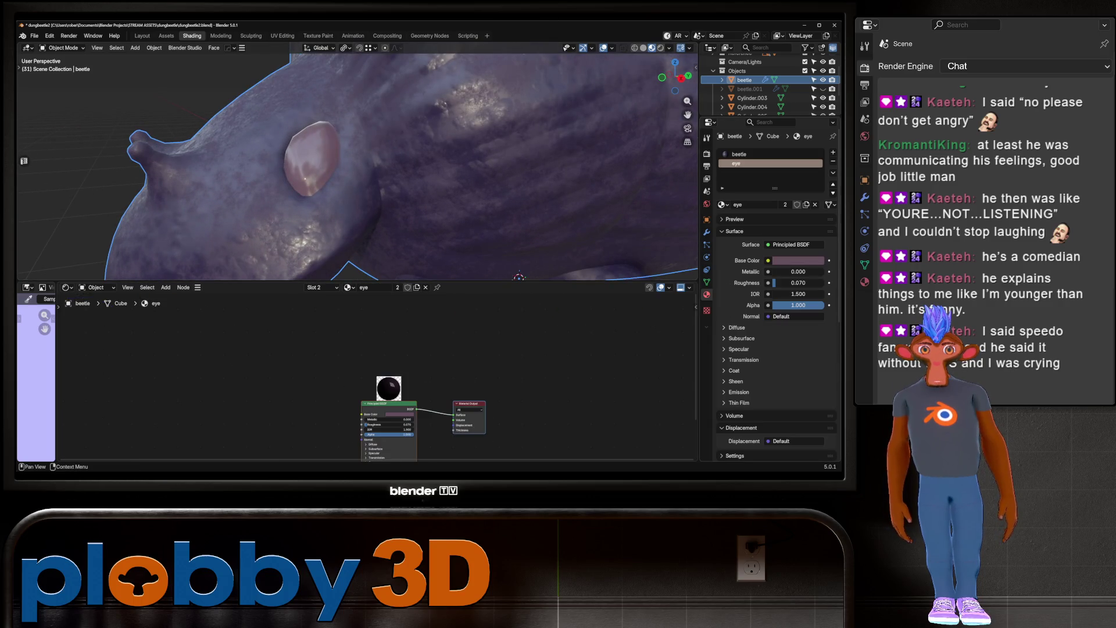
left_click_drag(778, 271, 824, 272)
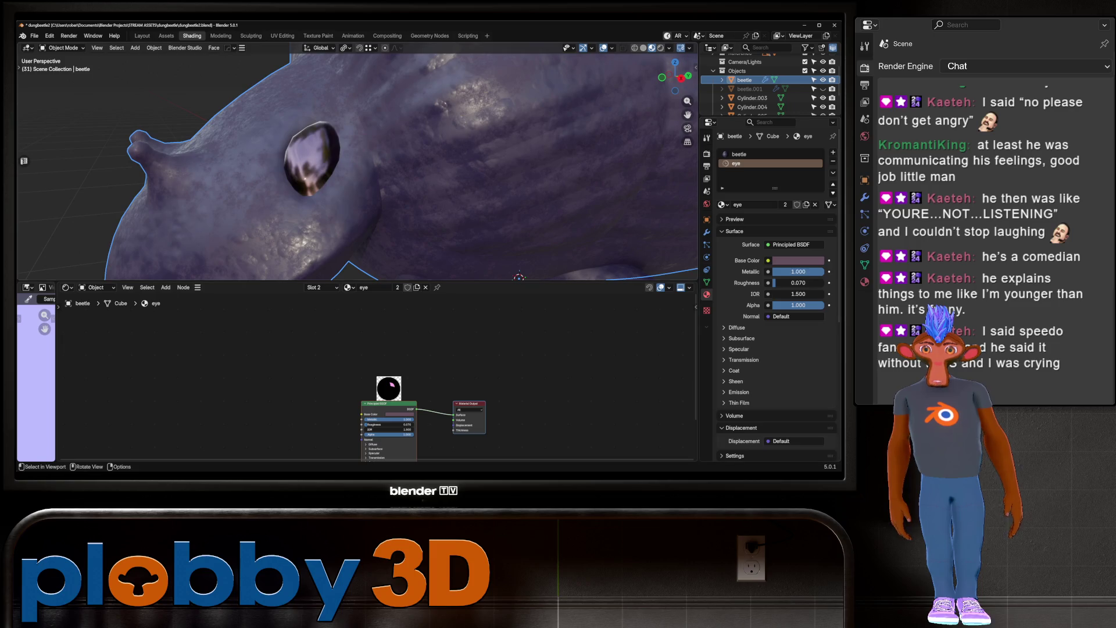
scroll(349, 174, "down", 6)
mouse_move(349, 174)
middle_mouse_down()
mouse_move(442, 174)
mouse_move(349, 175)
middle_mouse_up()
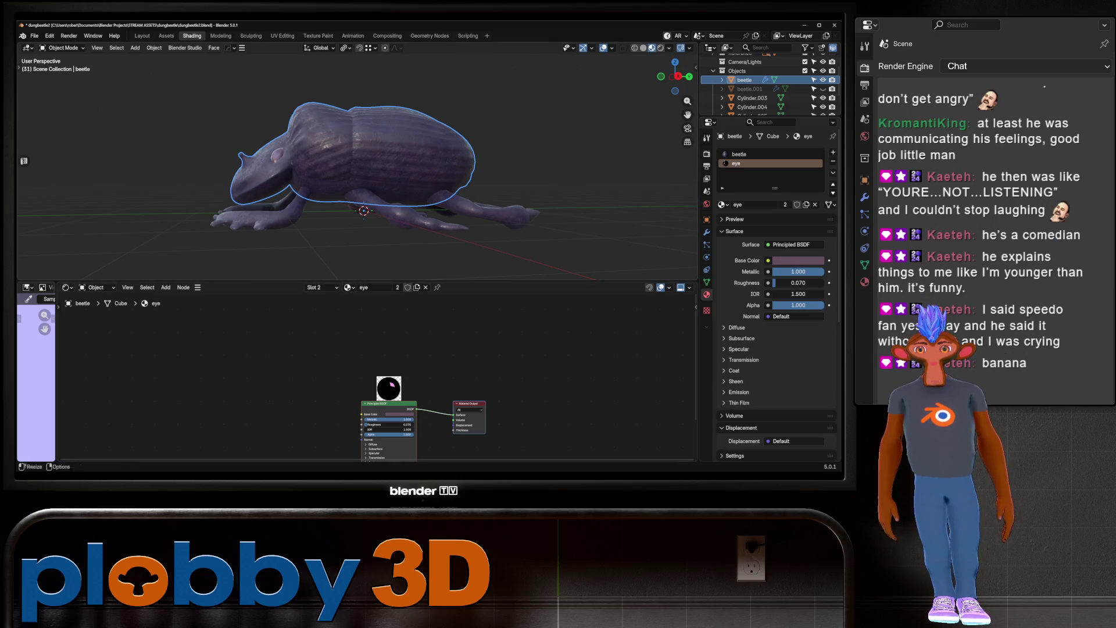
mouse_move(349, 174)
middle_mouse_down()
mouse_move(372, 198)
mouse_move(372, 233)
mouse_move(355, 244)
mouse_move(340, 166)
mouse_move(442, 160)
middle_mouse_up()
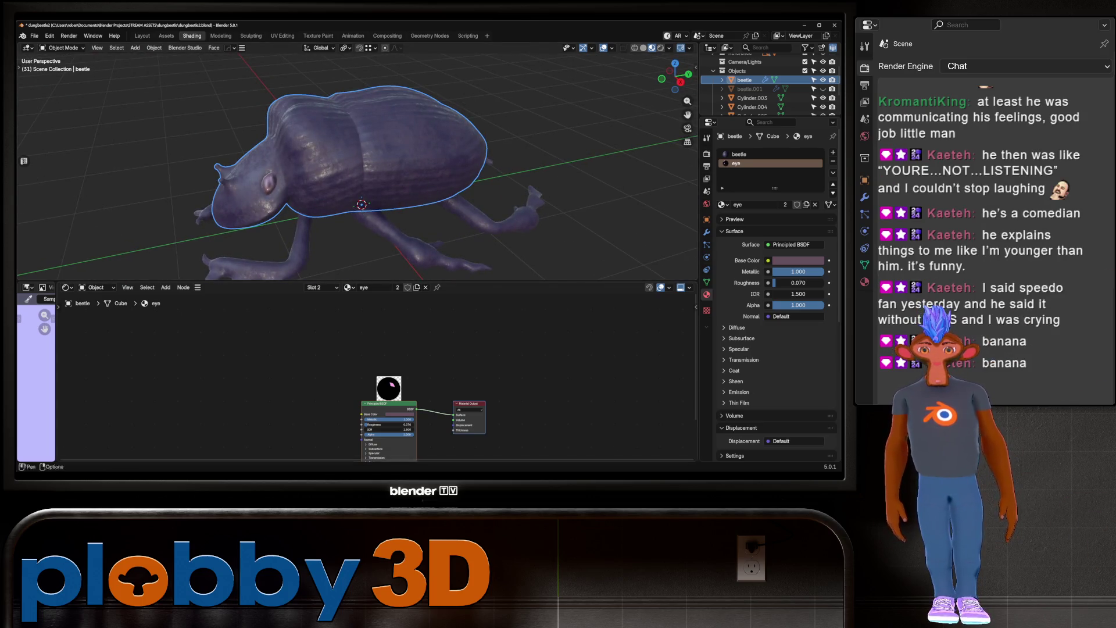
middle_click_drag(378, 378, 428, 380)
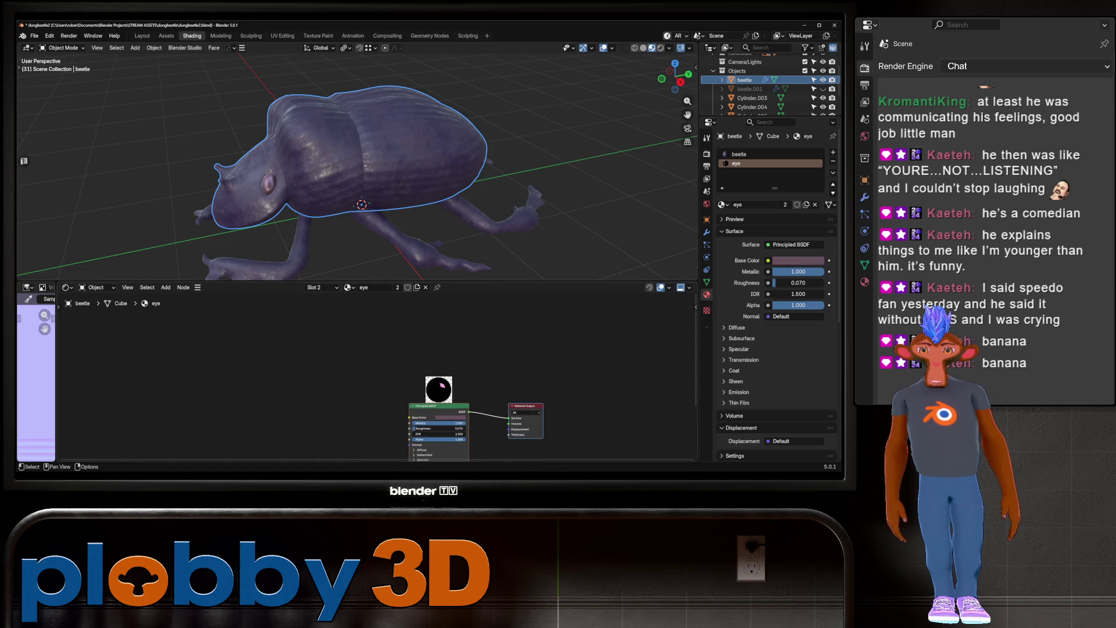
Widen the image panel and zoom into beetle_Bake1_PBR_Normal to see its stripe detail
left_click_drag(56, 349, 248, 349)
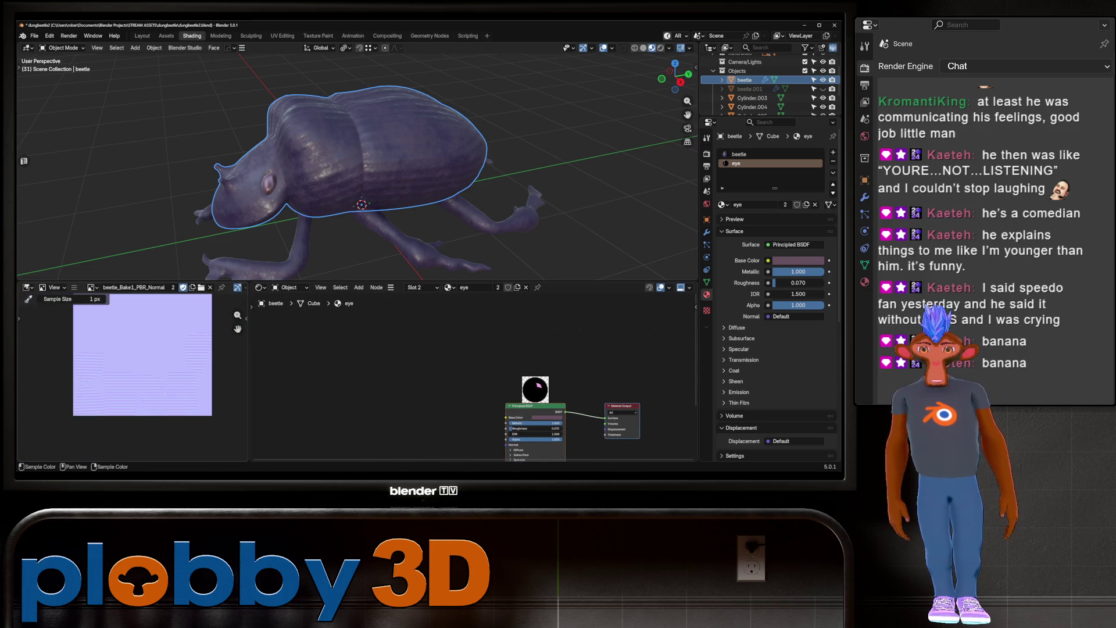
scroll(144, 378, "up", 3)
middle_click_drag(349, 174, 460, 174)
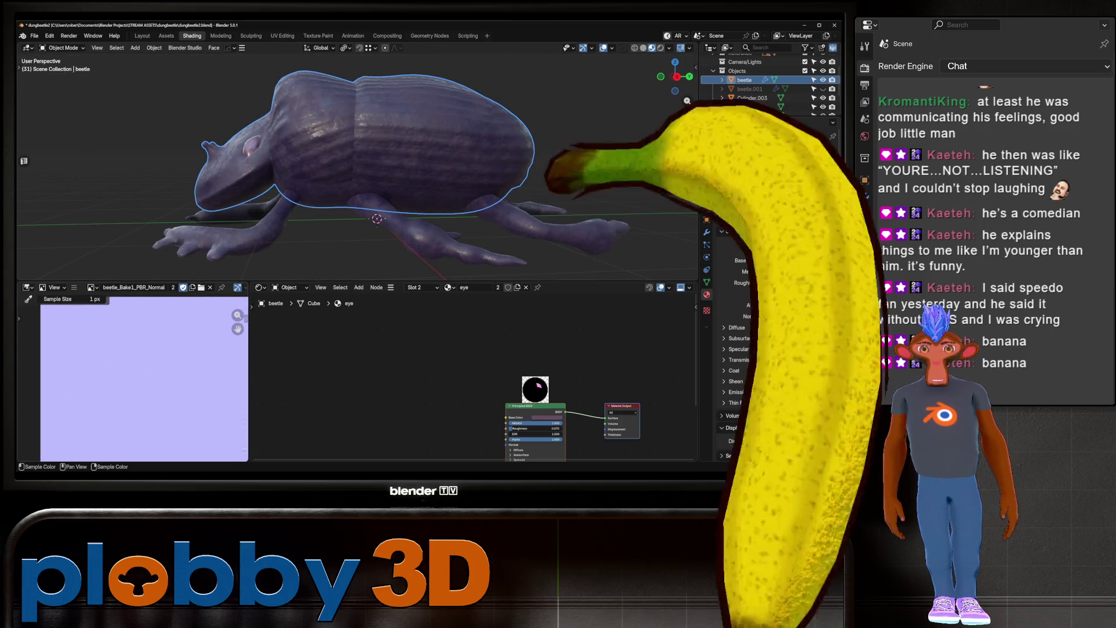
middle_click_drag(145, 377, 126, 433)
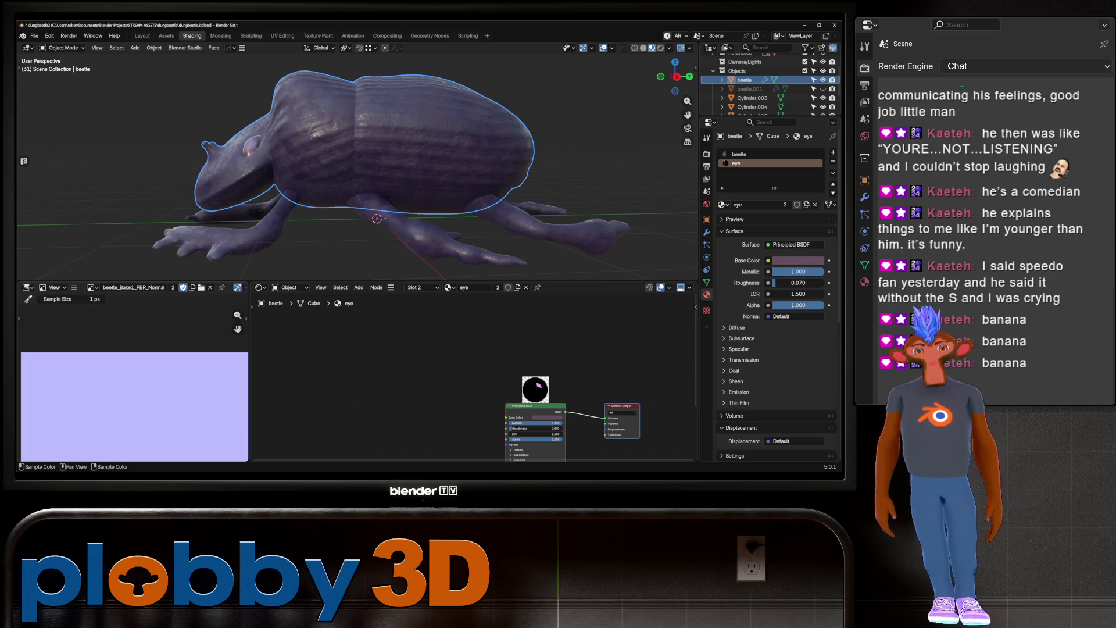
scroll(134, 407, "up", 2)
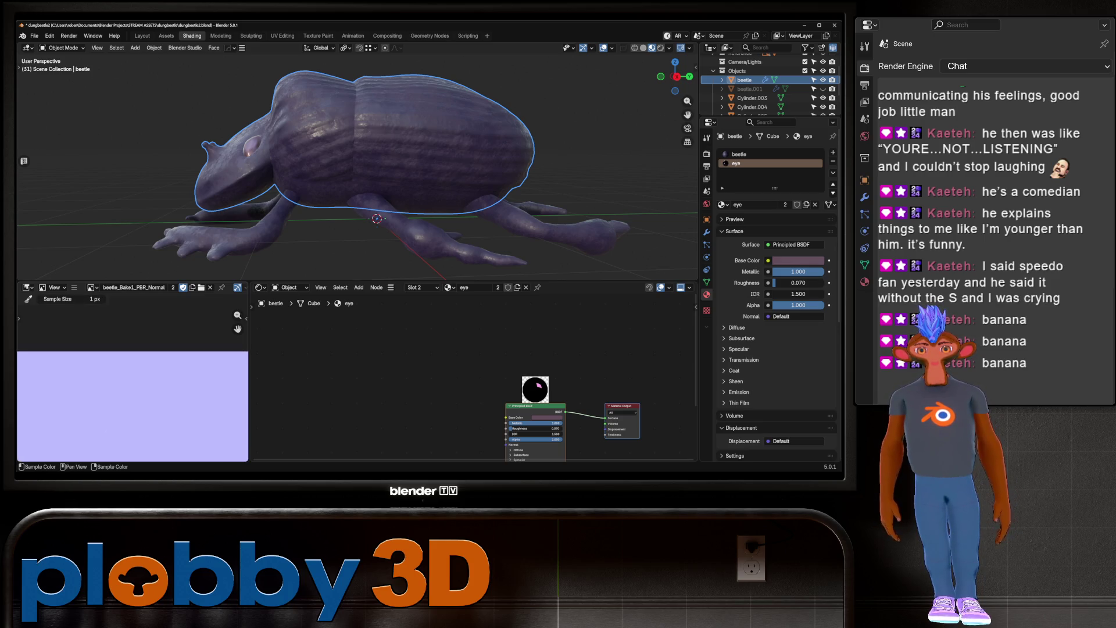
scroll(150, 401, "up", 1)
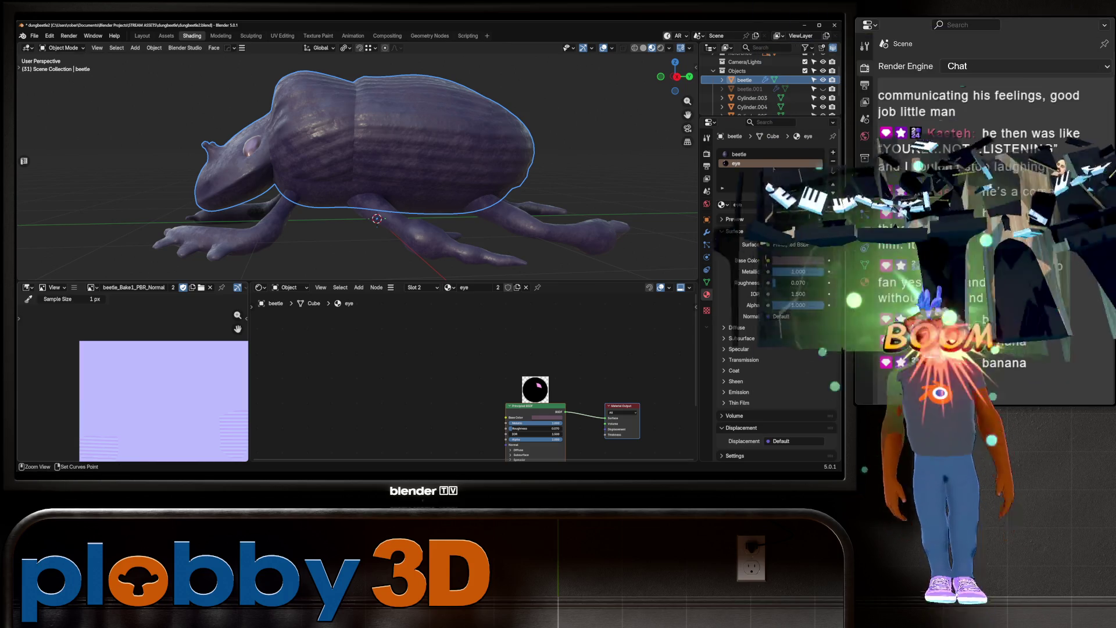
scroll(130, 383, "down", 4)
scroll(131, 372, "up", 3)
middle_click_drag(130, 372, 132, 385)
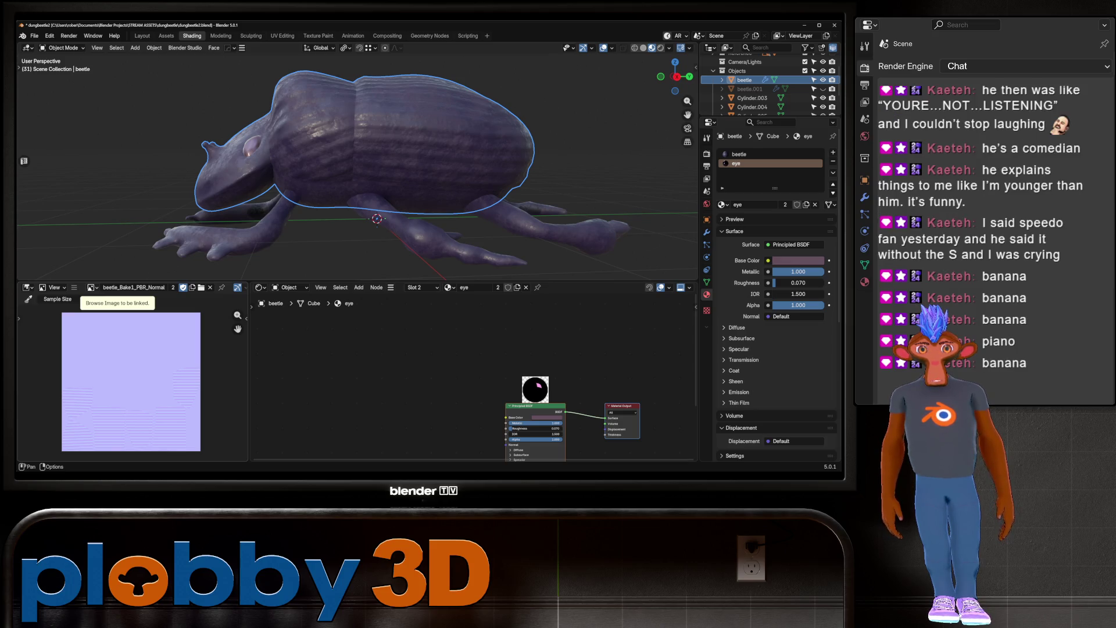
left_click(27, 287)
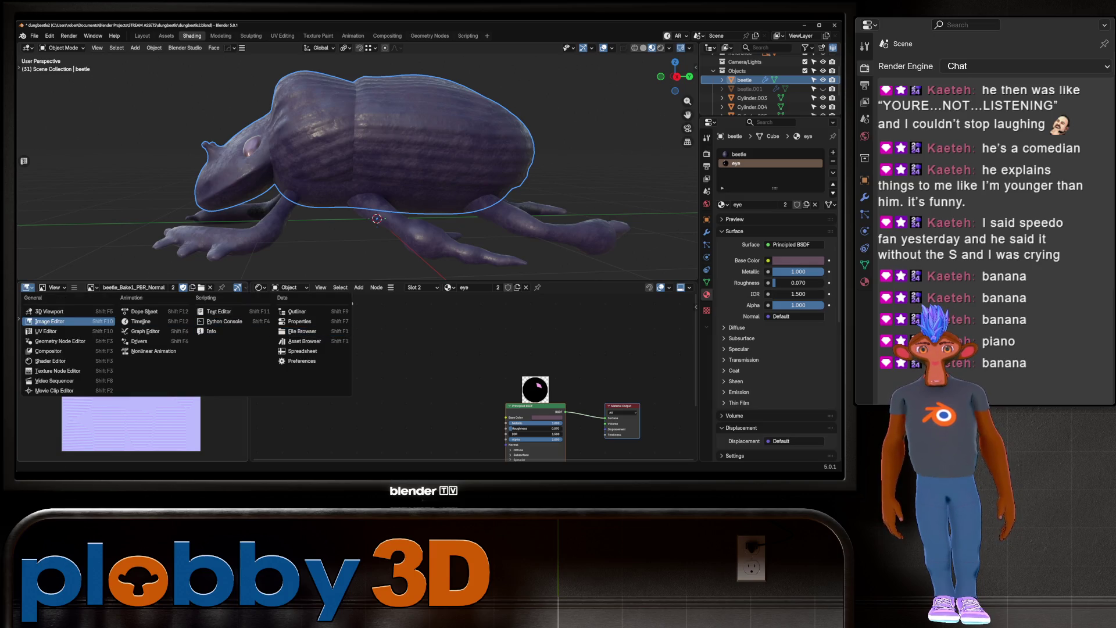
Turn the image panel into an Asset Browser showing the SMARTIFY NODES Node-groups
left_click(303, 341)
left_click(65, 301)
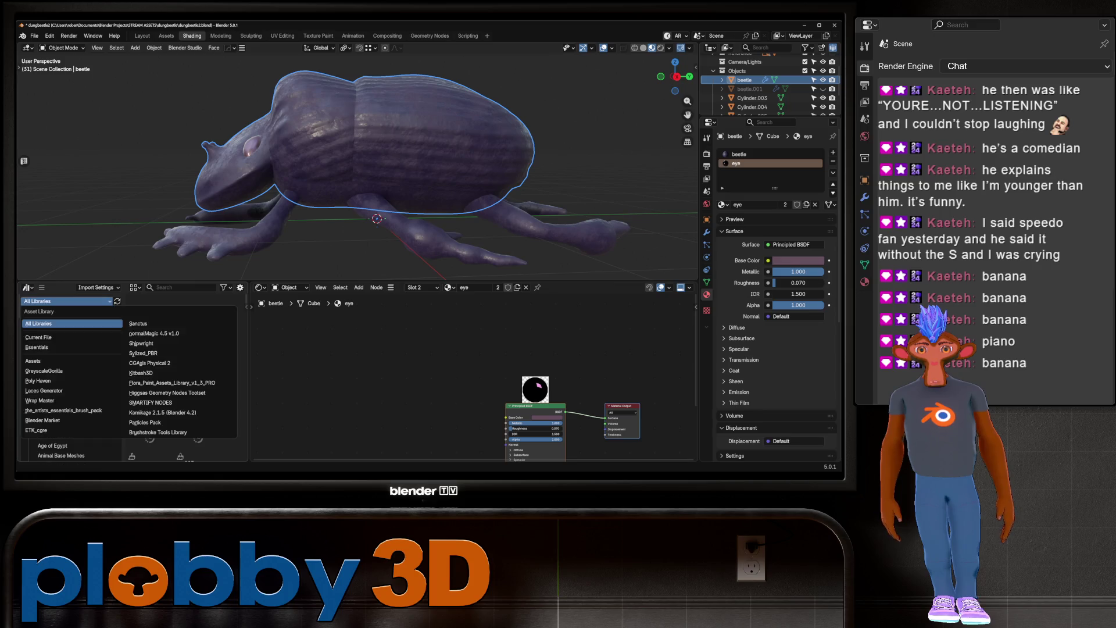
left_click(151, 402)
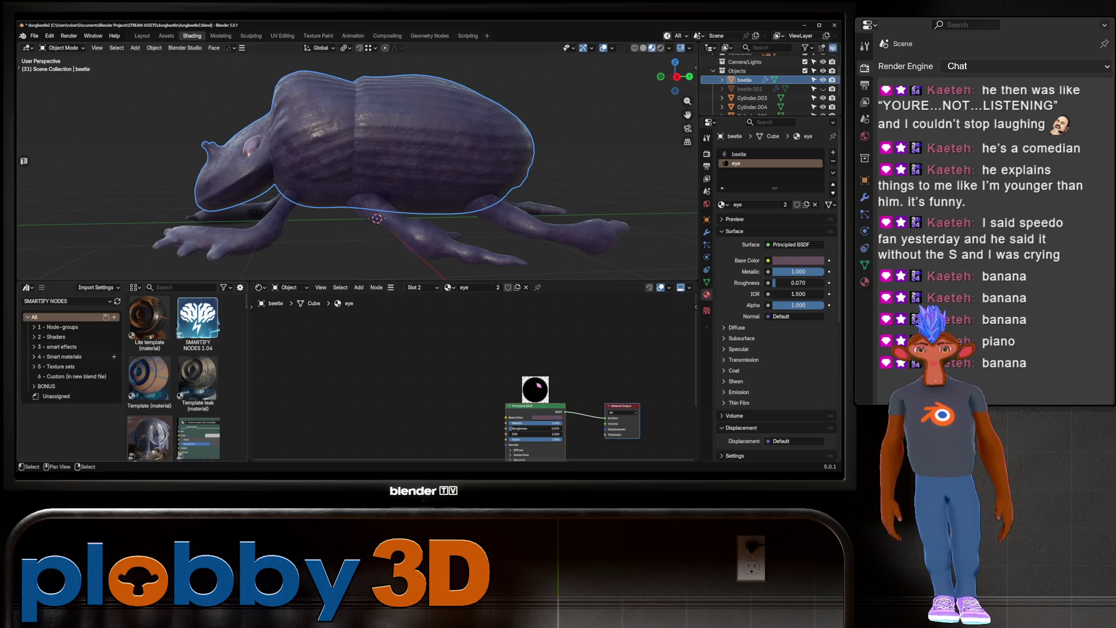
left_click(58, 347)
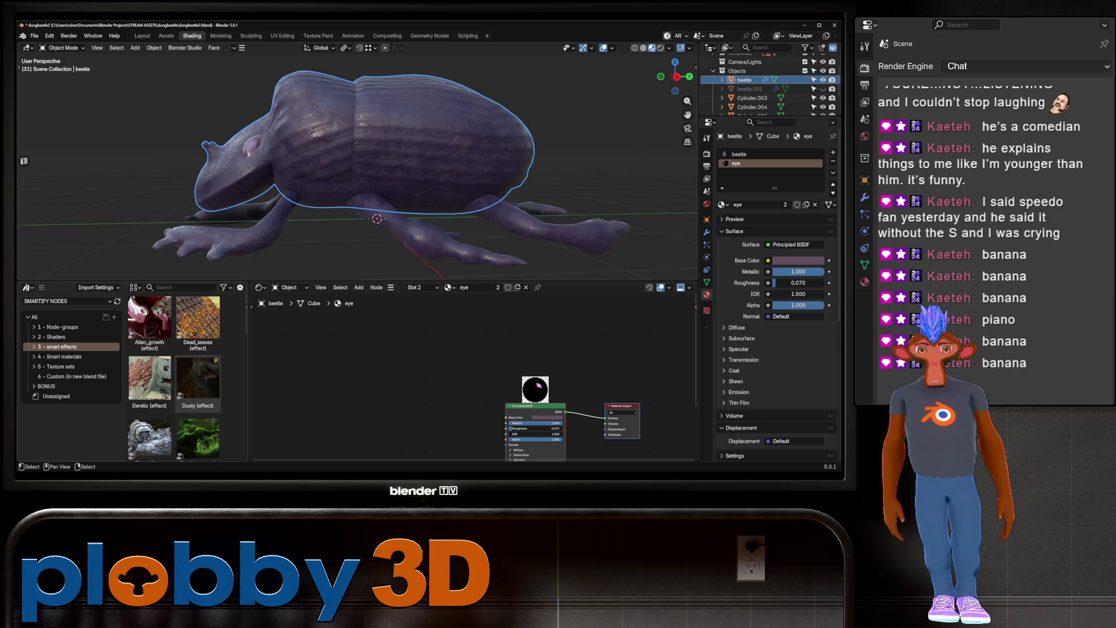
left_click(58, 327)
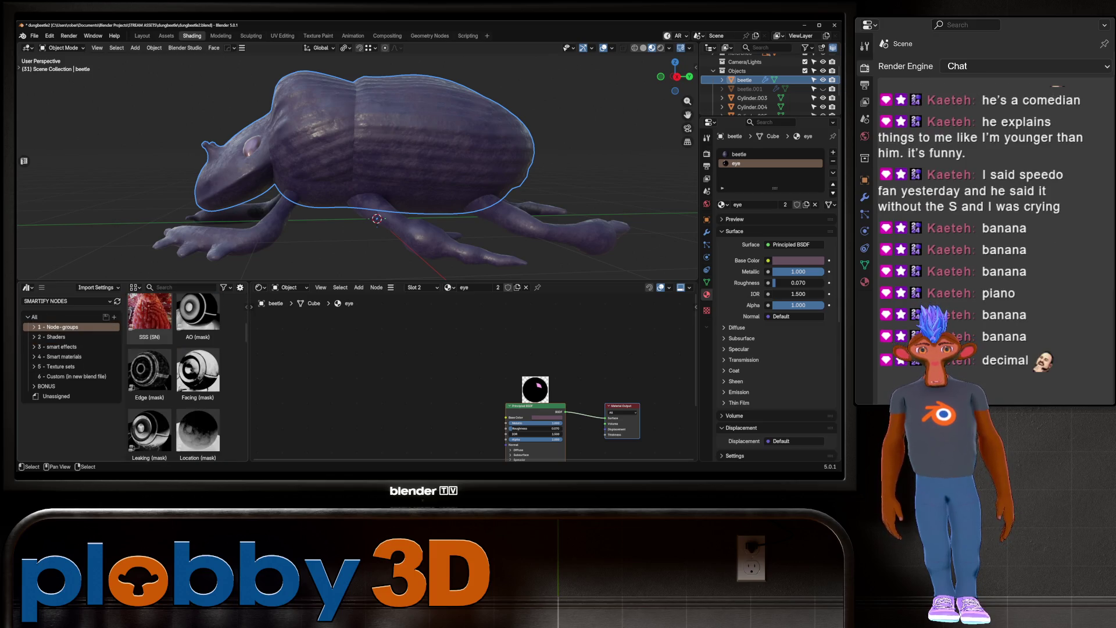
Drag the Edge (mask) node group into the eye material and frame all nodes
scroll(174, 377, "down", 3)
left_click_drag(149, 334, 372, 361)
key("Home")
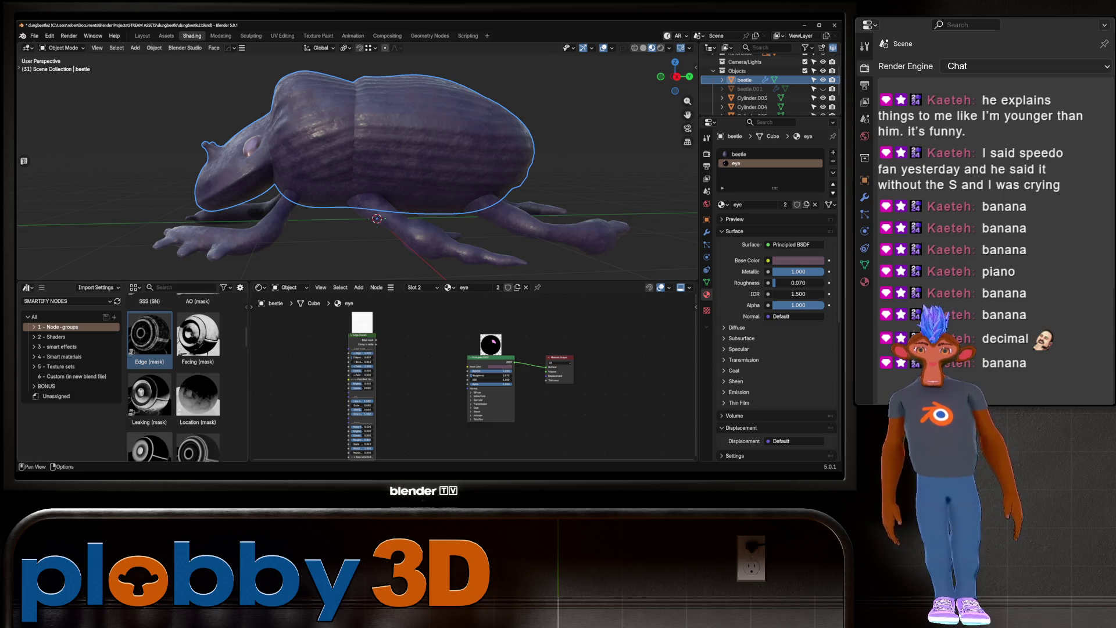
scroll(173, 378, "down", 2)
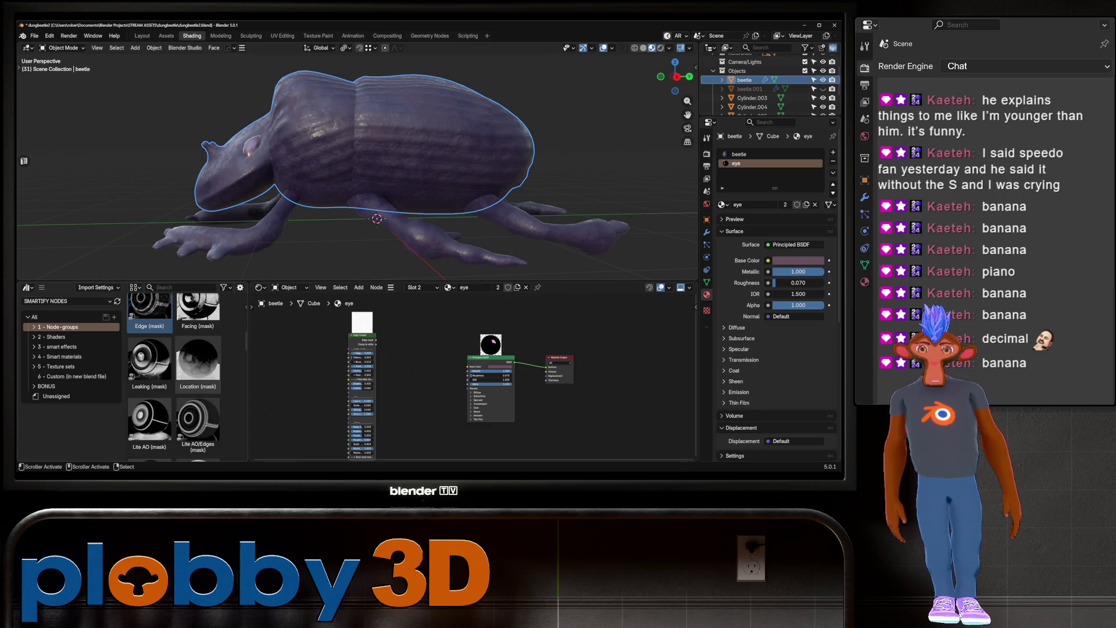
scroll(198, 363, "up", 4)
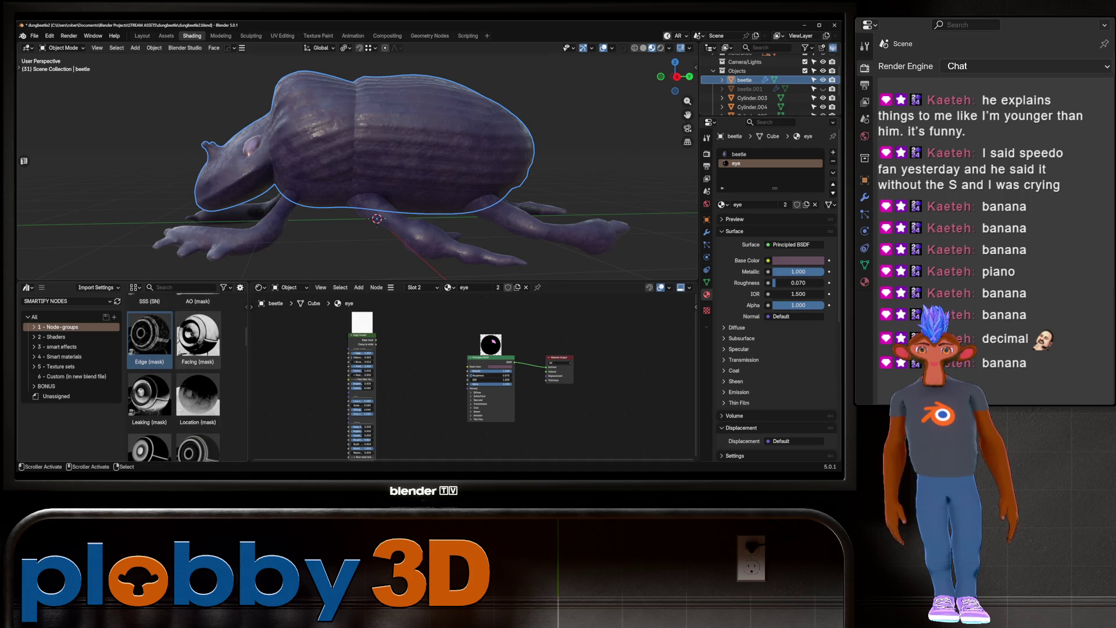
scroll(194, 364, "down", 2)
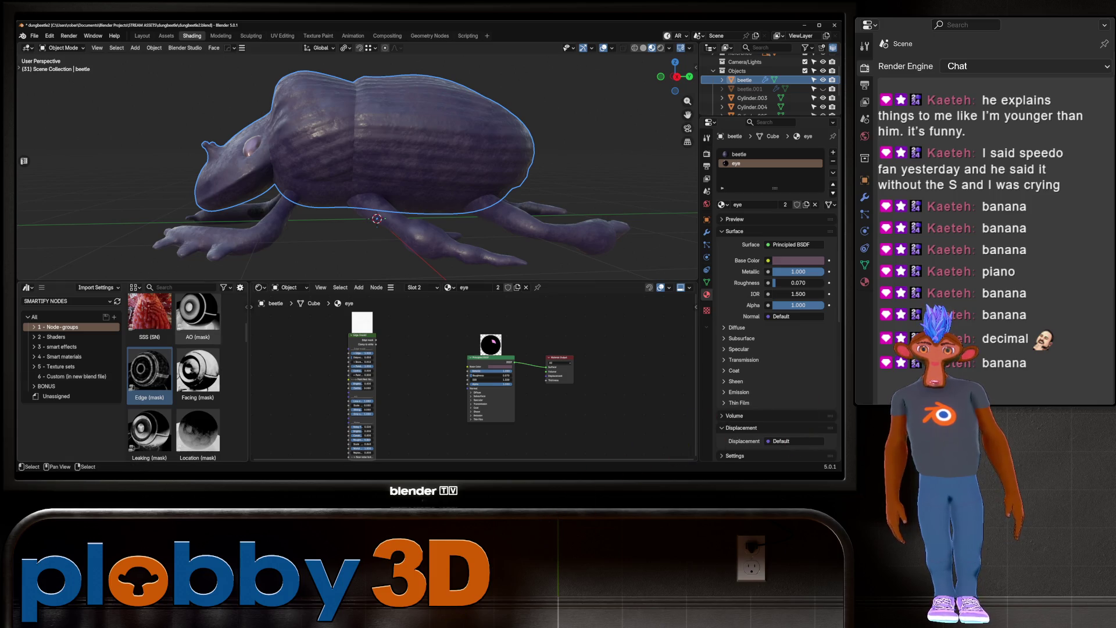
Delete the Edge (mask) node and add the AO (mask) node group in its place
key("ctrl+h")
key("x")
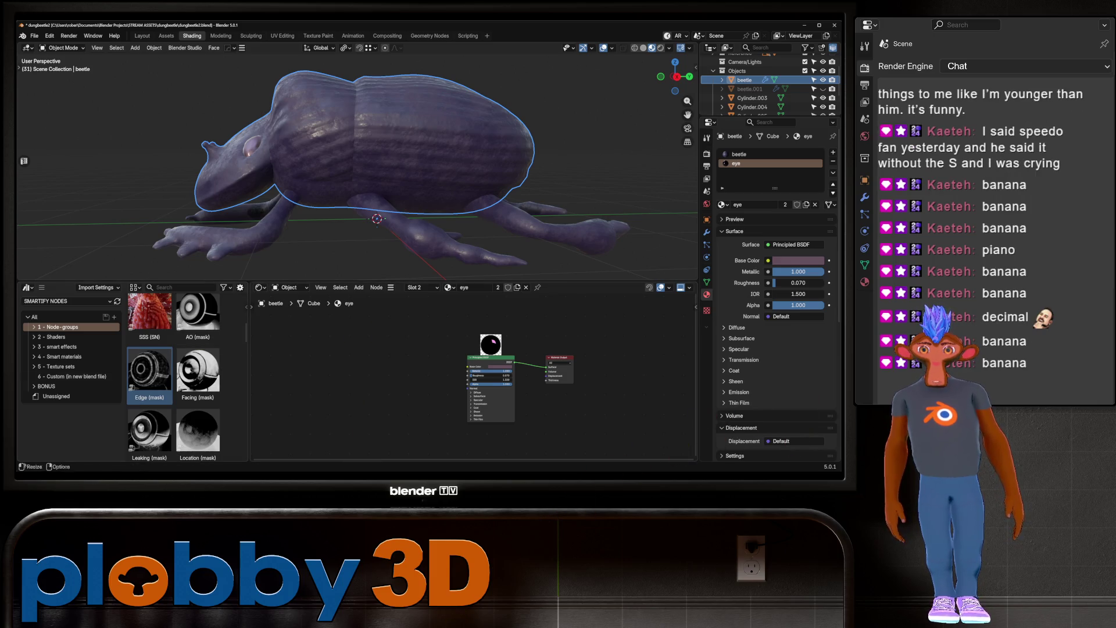
left_click_drag(198, 317, 352, 372)
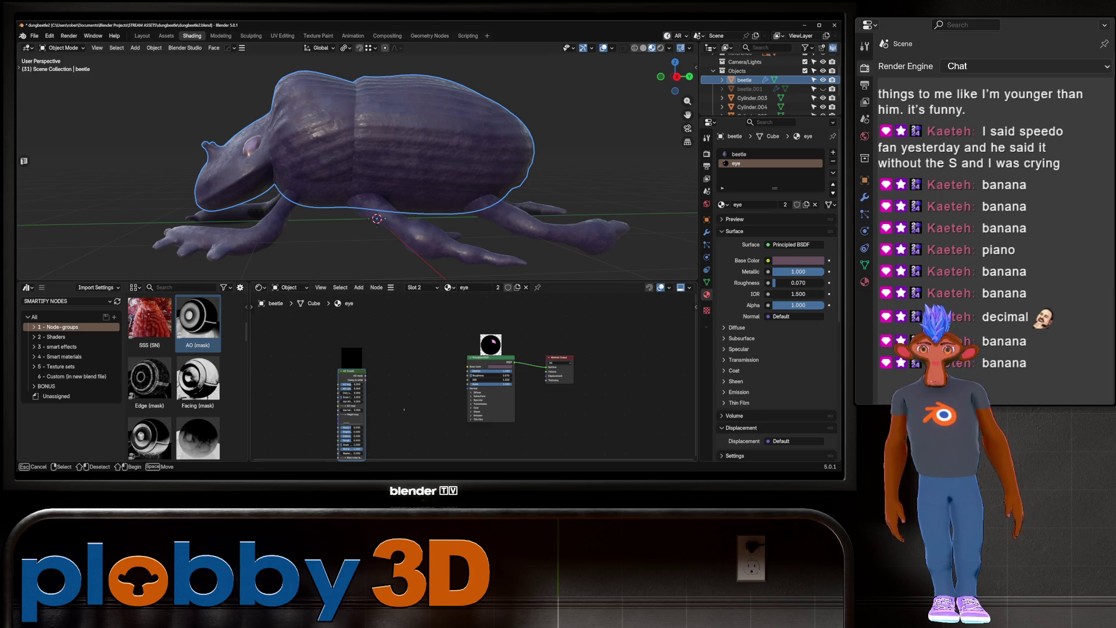
middle_click_drag(407, 377, 384, 348)
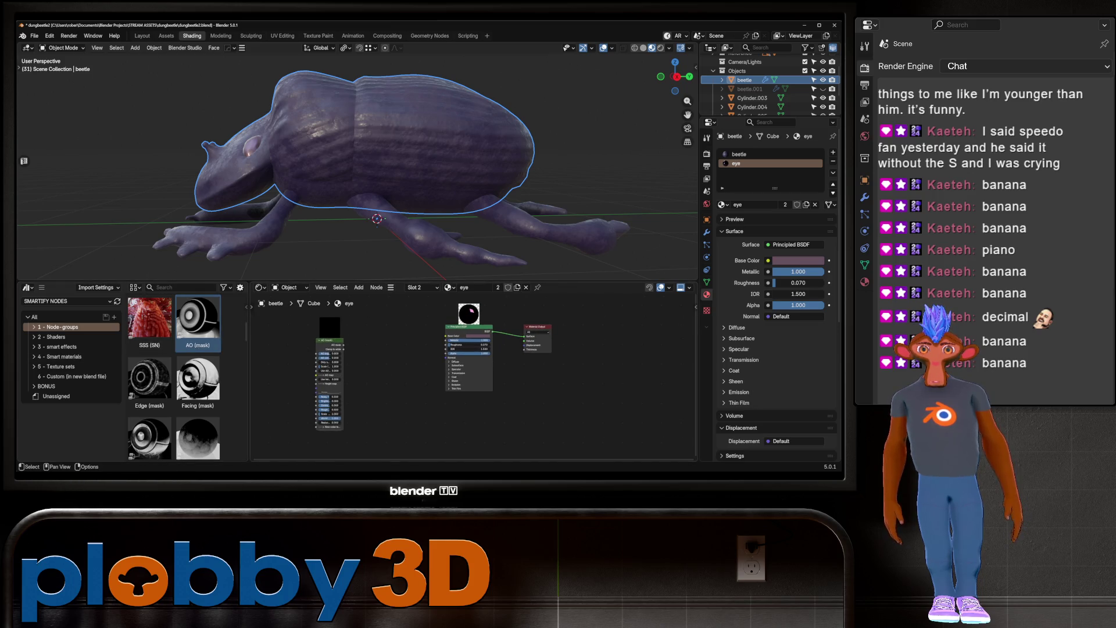
left_click(26, 287)
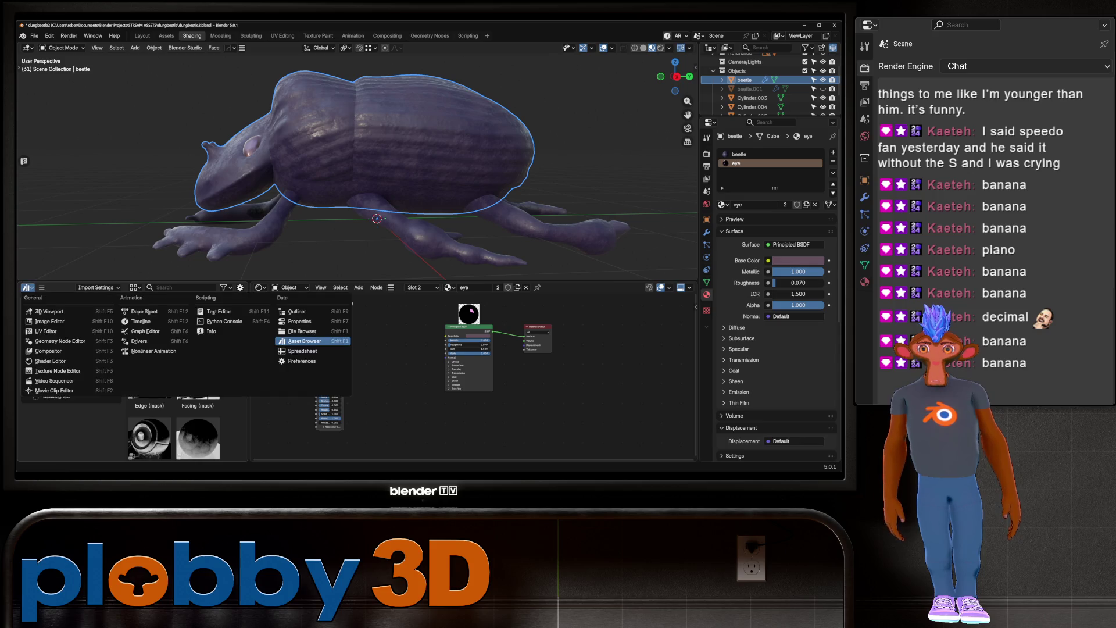
Switch the panel back to the Image Editor and display Morphology-1-green.jpg
left_click(58, 320)
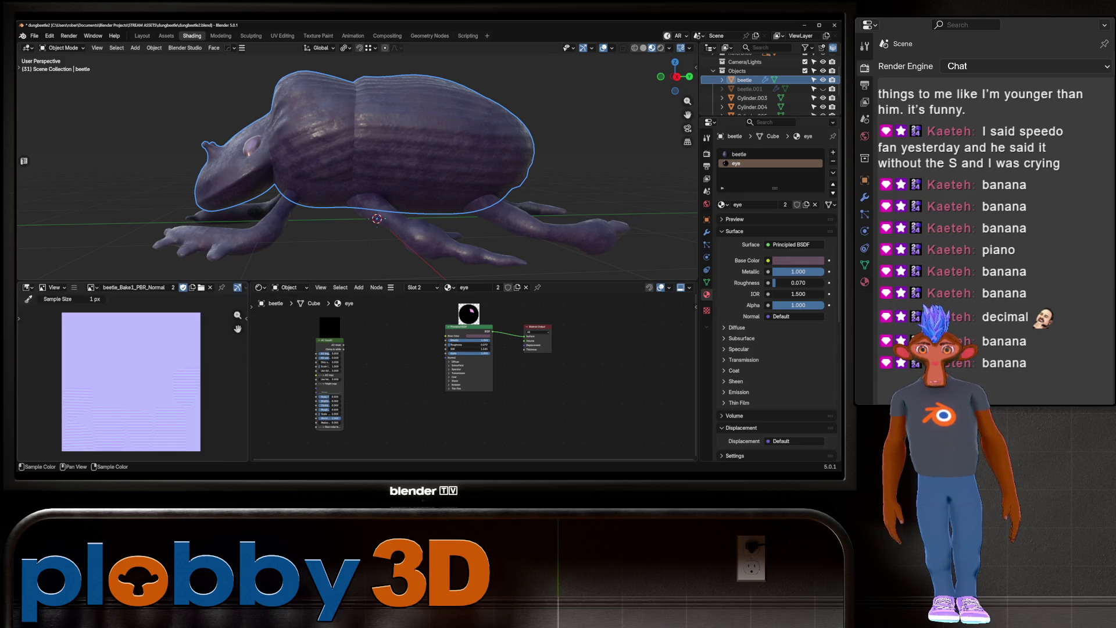
left_click(92, 288)
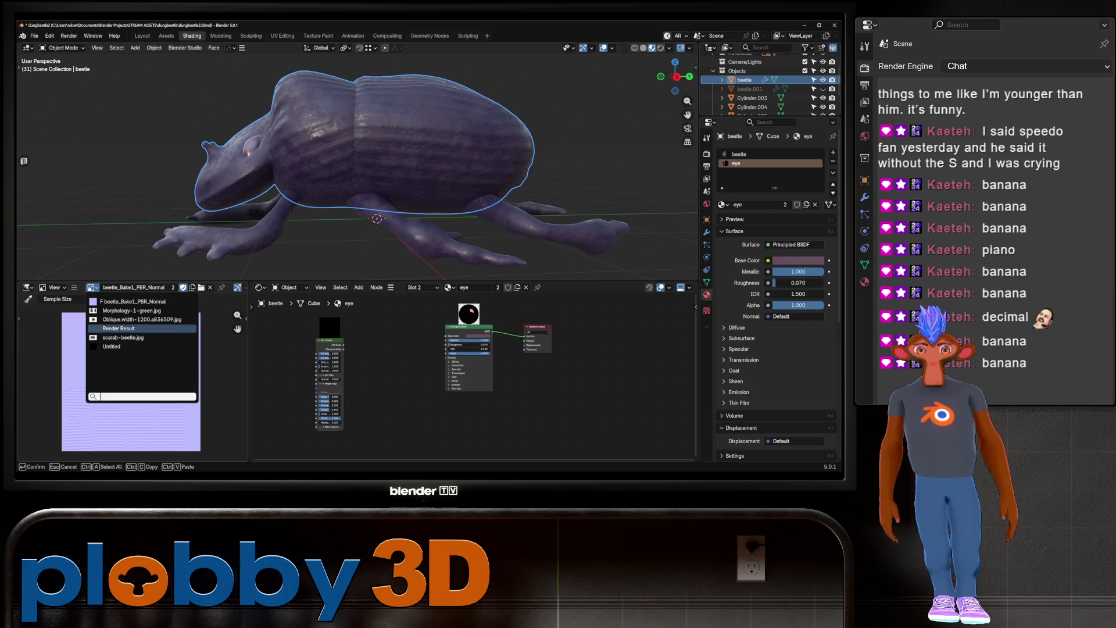
left_click(142, 319)
left_click(91, 288)
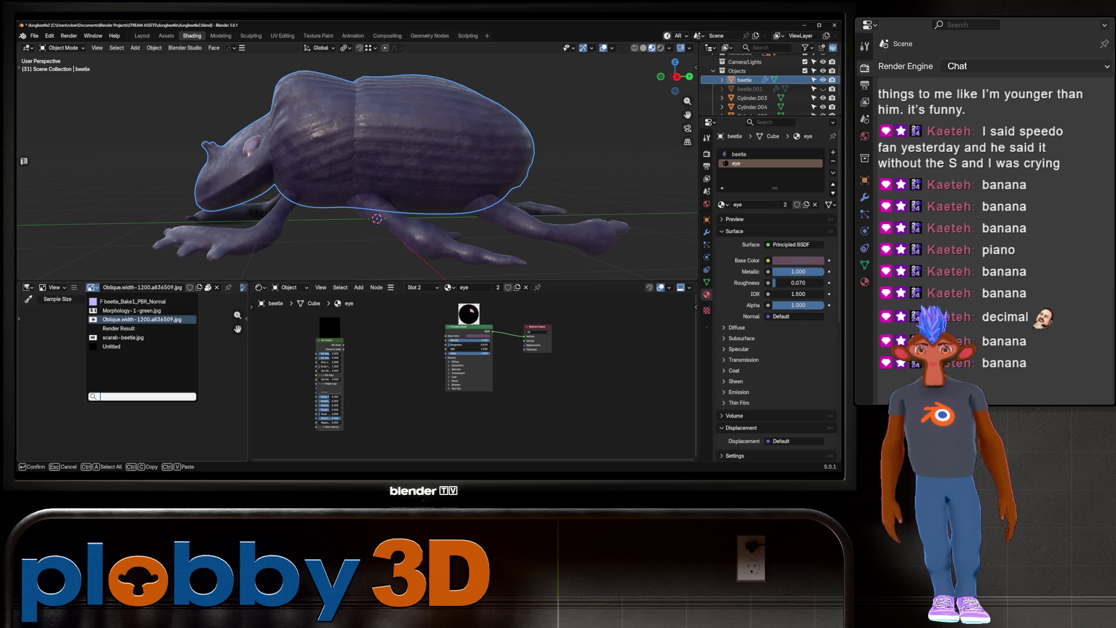
left_click(139, 310)
Zoom onto the ridges along the elytron's lower edge, then return to the beetle shell material
scroll(125, 382, "up", 6)
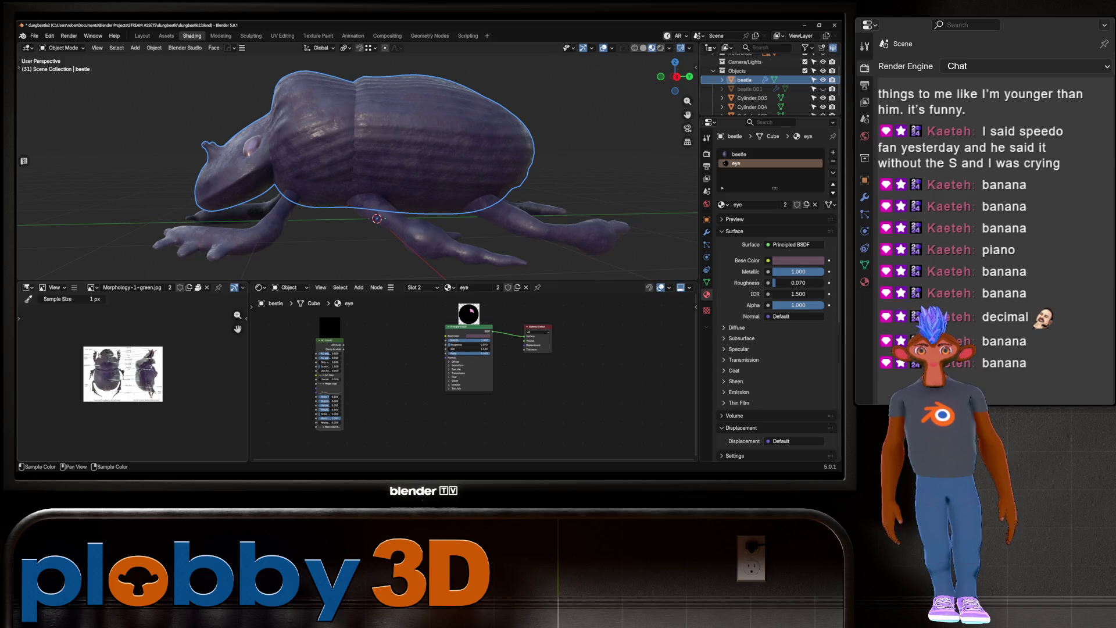
scroll(116, 407, "down", 3)
scroll(117, 407, "up", 6)
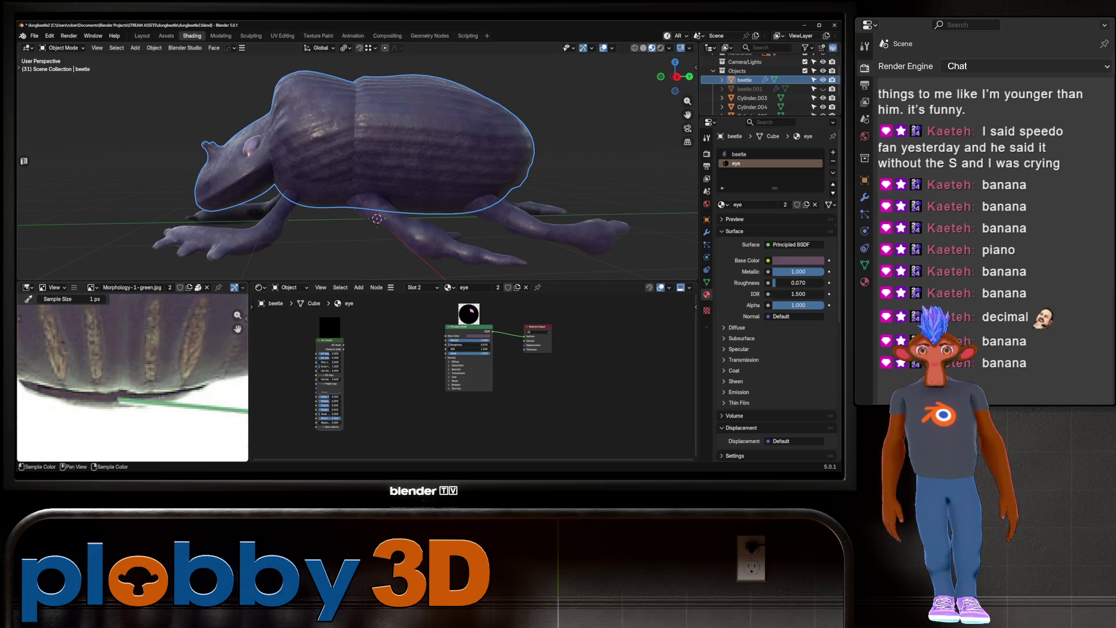
scroll(132, 378, "down", 1)
scroll(132, 377, "up", 3)
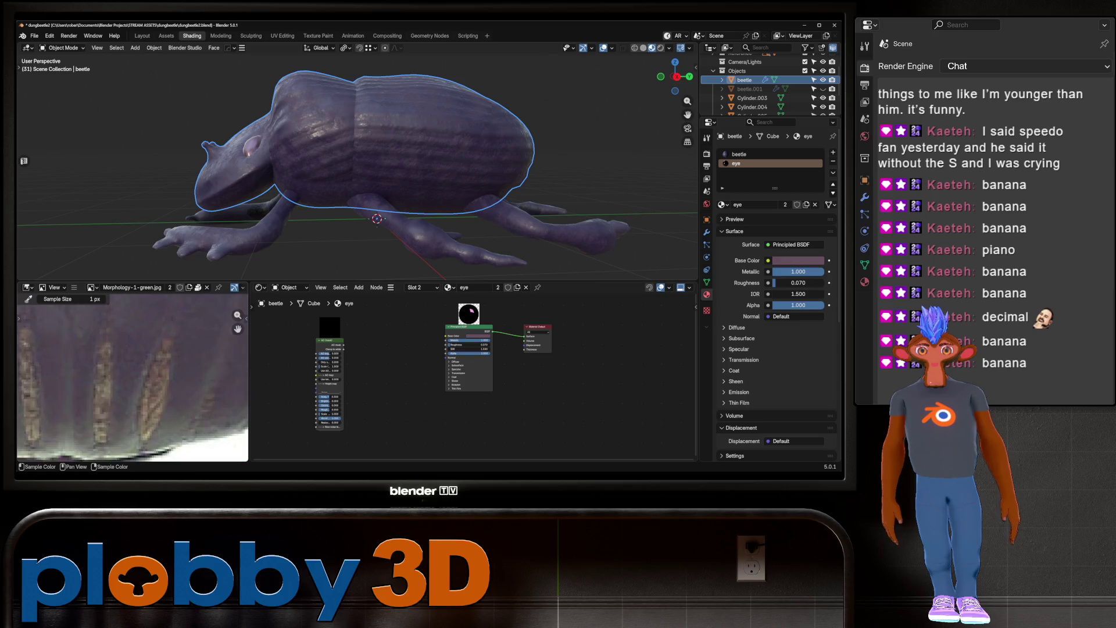
scroll(412, 308, "up", 3)
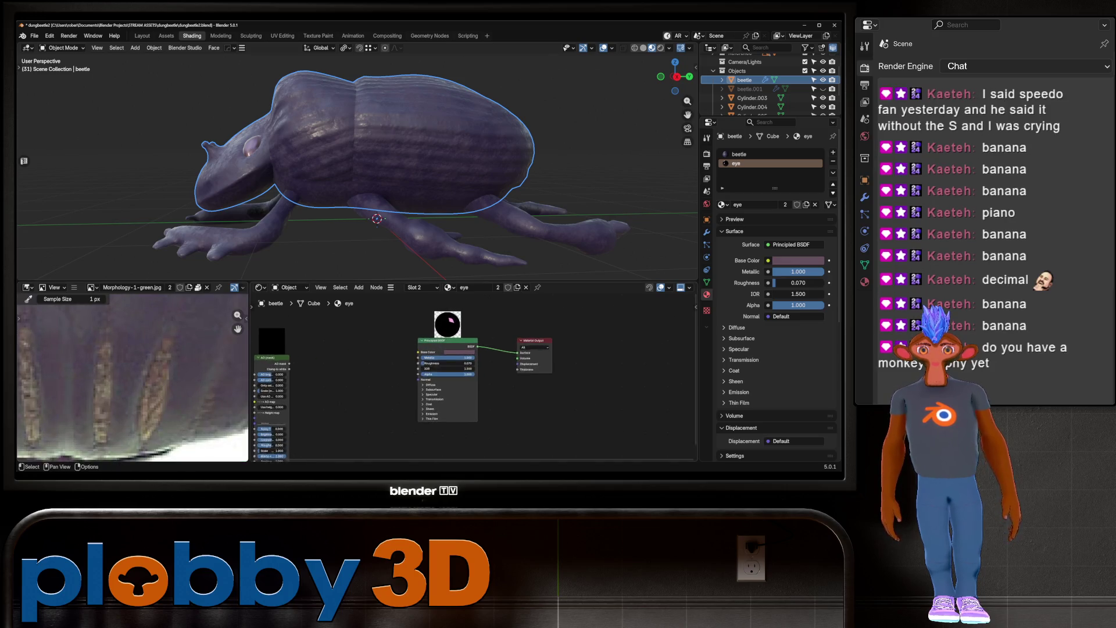
left_click(756, 154)
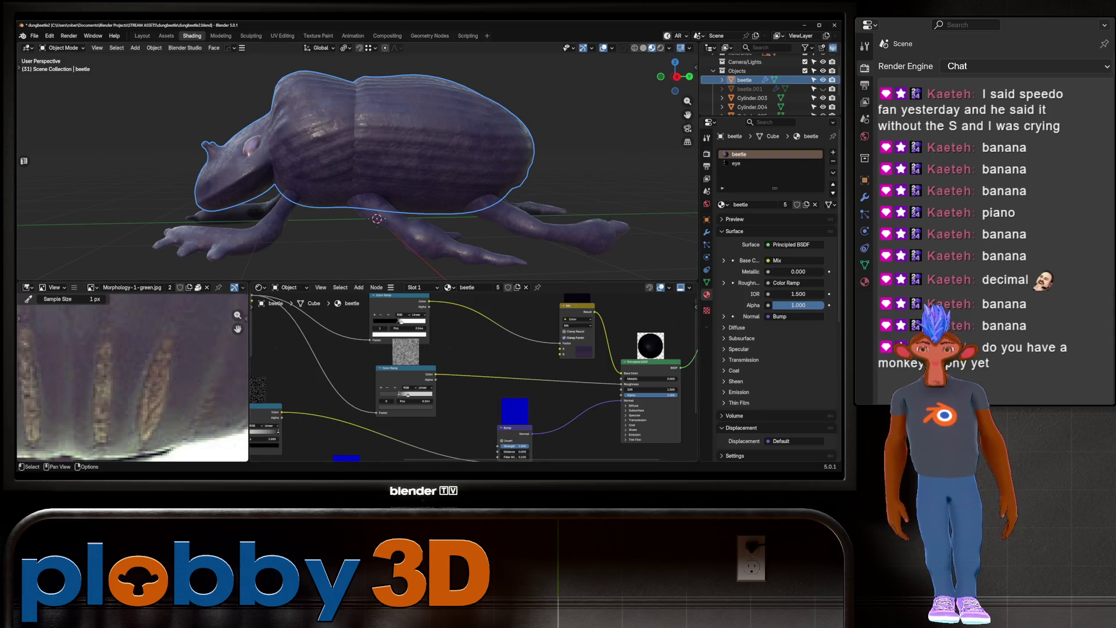
Select the normal-map Image Texture node so the image view shows beetle_Bake1_PBR_Normal
mouse_move(349, 175)
middle_mouse_down()
mouse_move(387, 148)
mouse_move(329, 125)
mouse_move(279, 127)
middle_mouse_up()
middle_click_drag(349, 174, 396, 169)
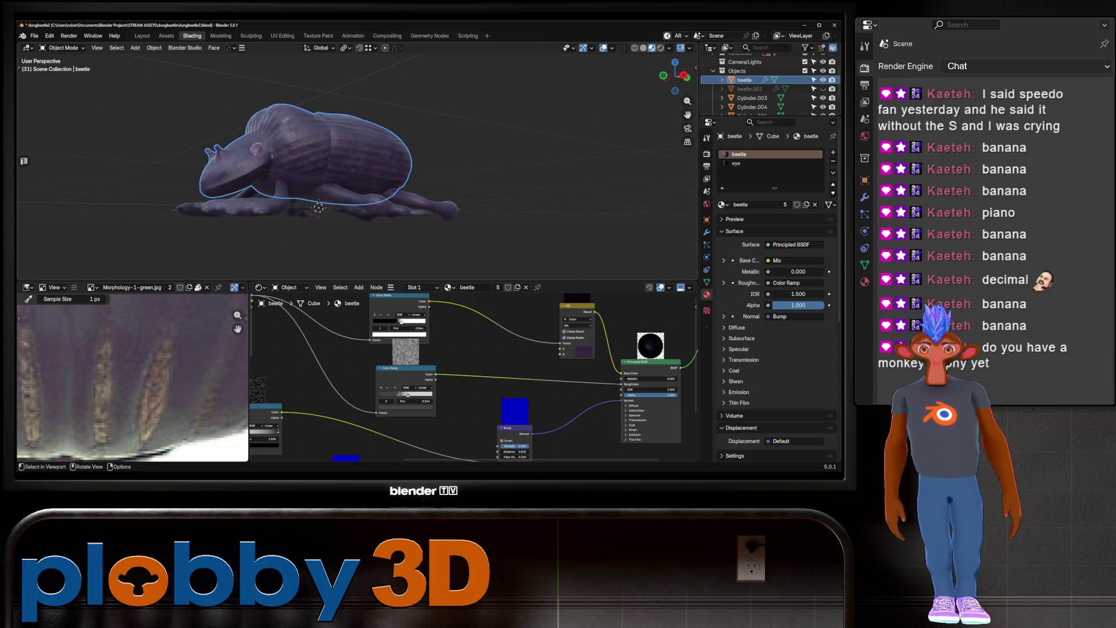
middle_click_drag(320, 174, 337, 162)
scroll(459, 337, "down", 6)
scroll(473, 335, "up", 5)
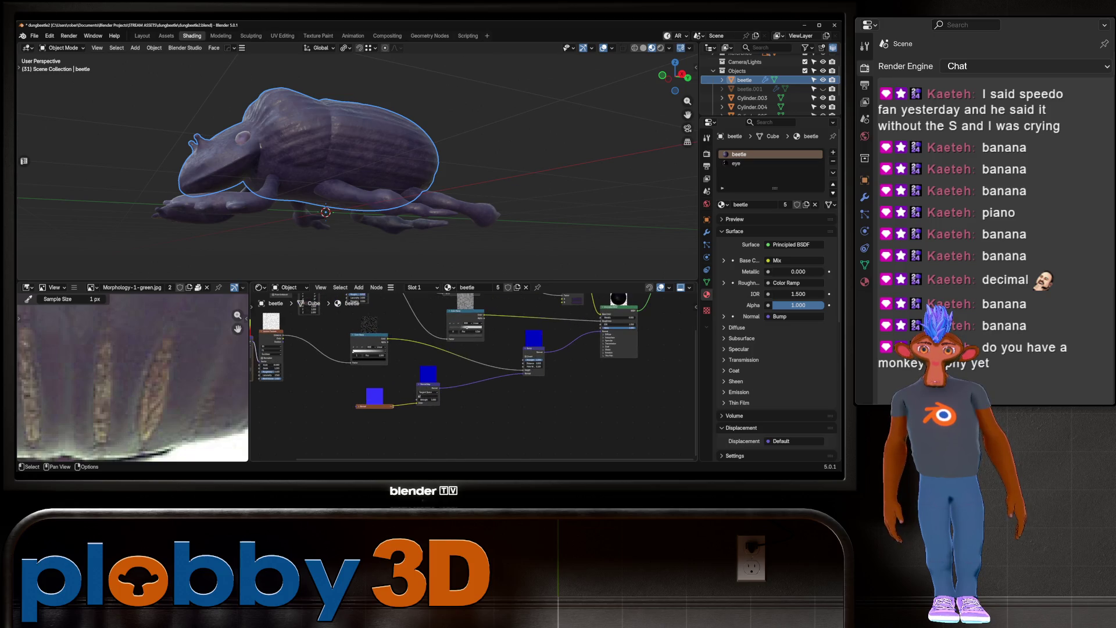
left_click(374, 405)
scroll(377, 401, "down", 3)
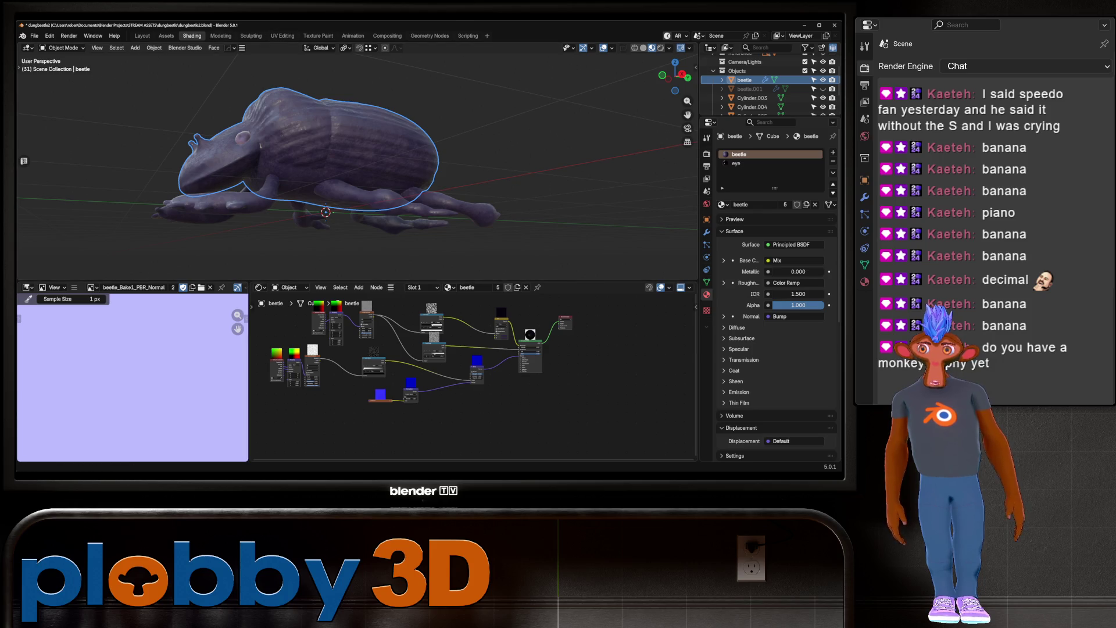
left_click(166, 36)
key("ctrl+Page_Down")
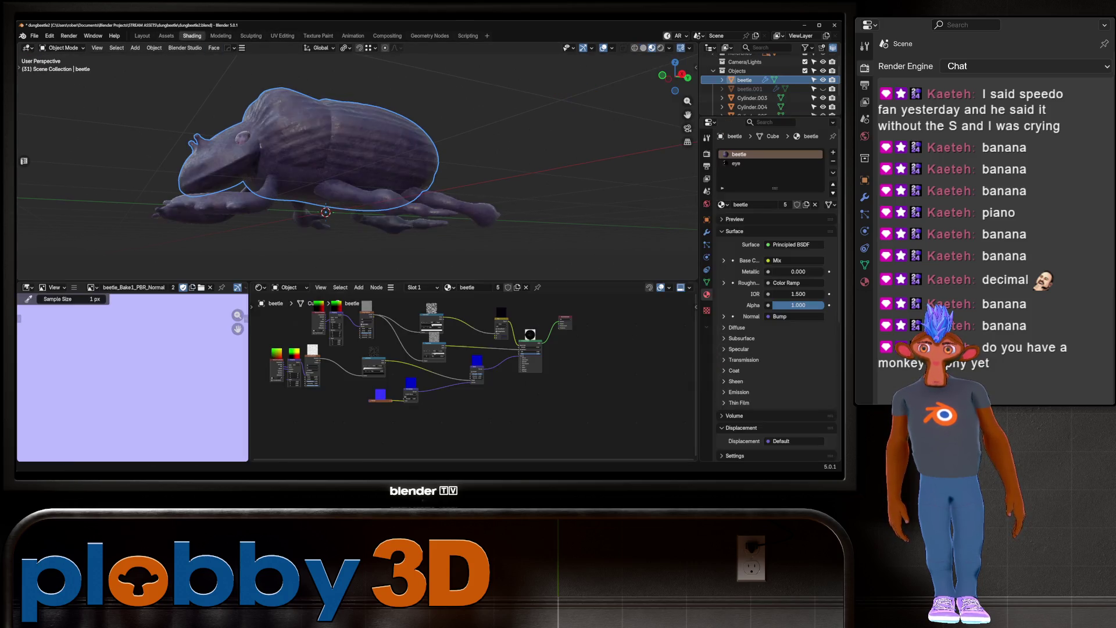
left_click(28, 287)
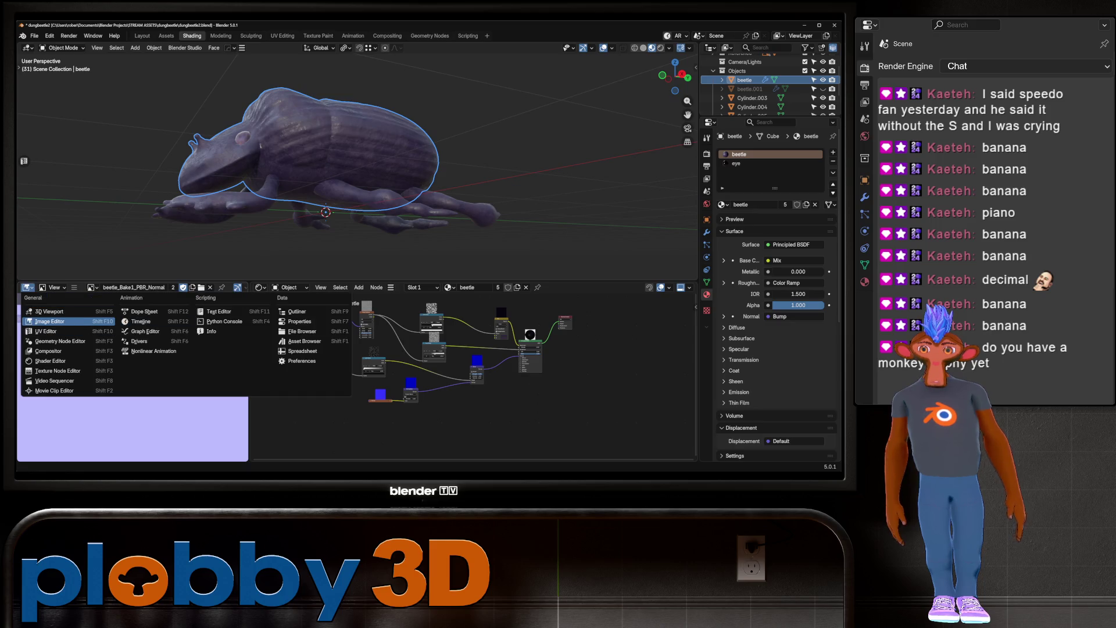
Turn the image area into an Asset Browser on the Assets library with My Stuff expanded
left_click(304, 341)
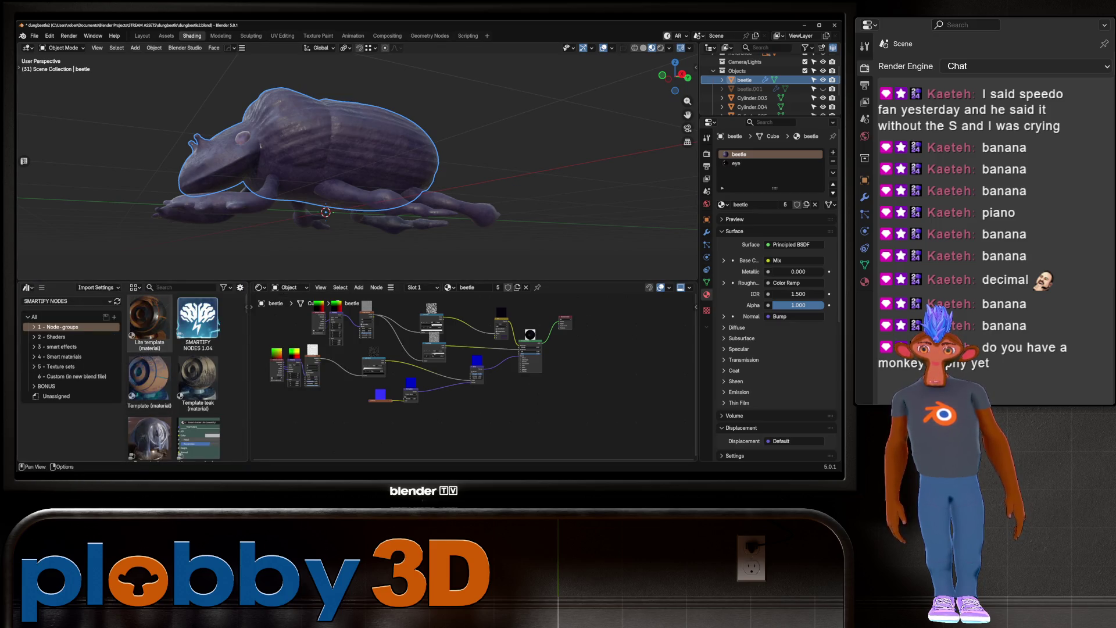
left_click(67, 301)
left_click(33, 361)
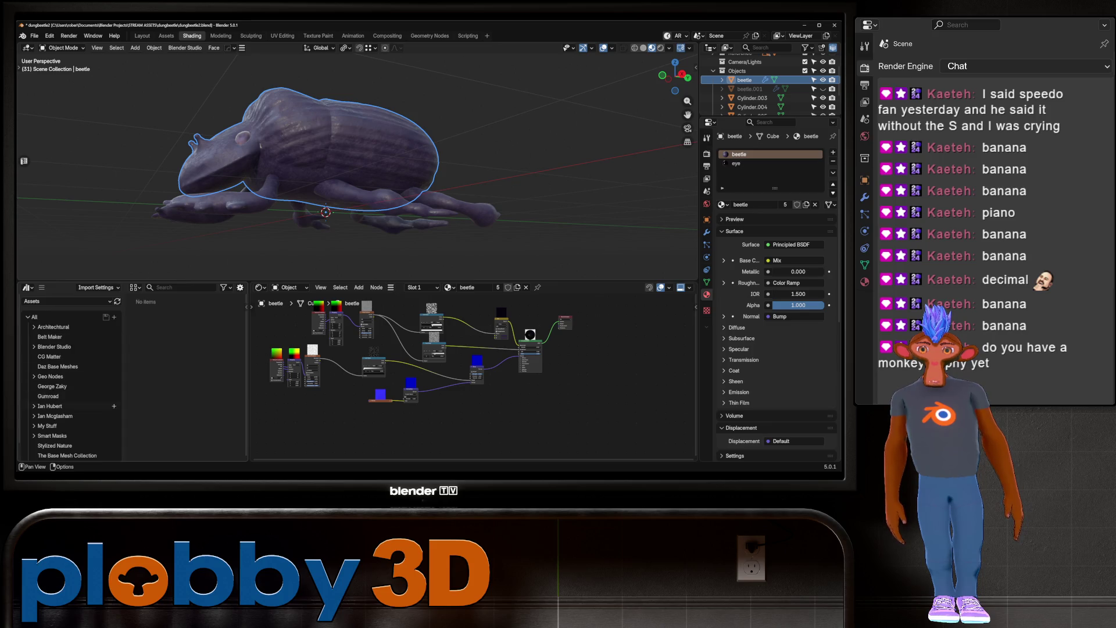
scroll(70, 378, "down", 1)
left_click(48, 411)
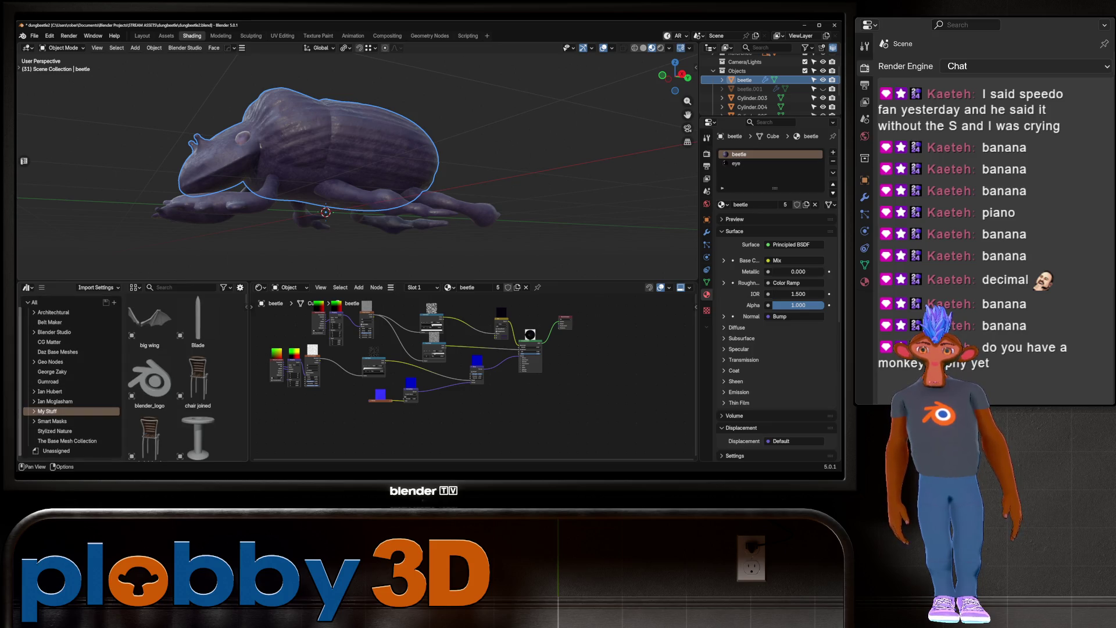
left_click(33, 411)
Browse to the My Stuff Materials catalog listing Damascus Steel, Dirt and Eevee Glass
scroll(69, 378, "down", 10)
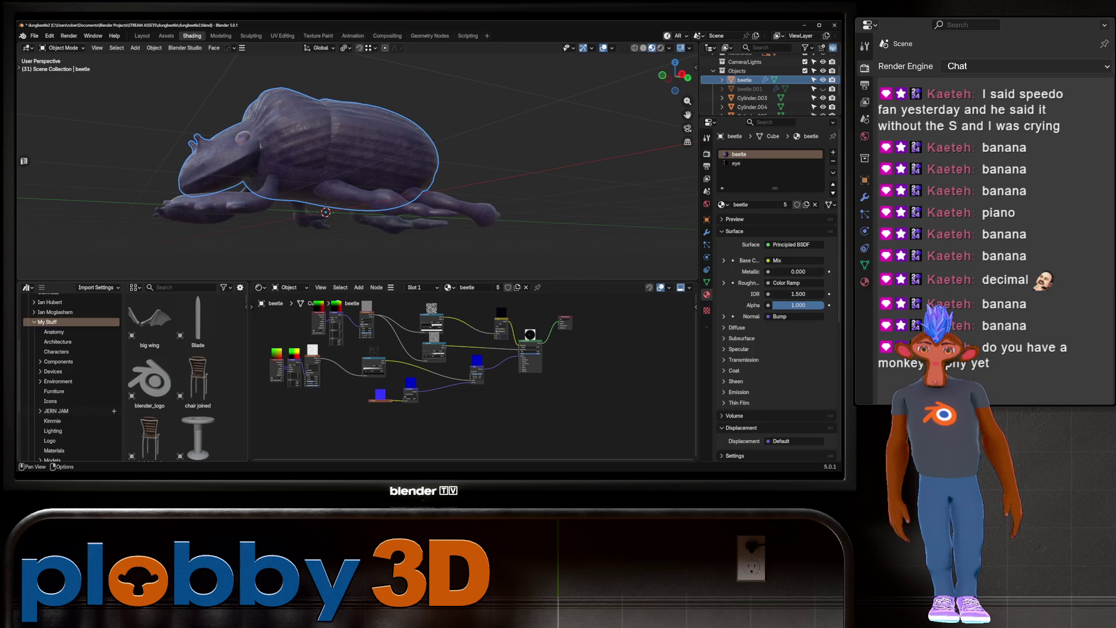
left_click(58, 426)
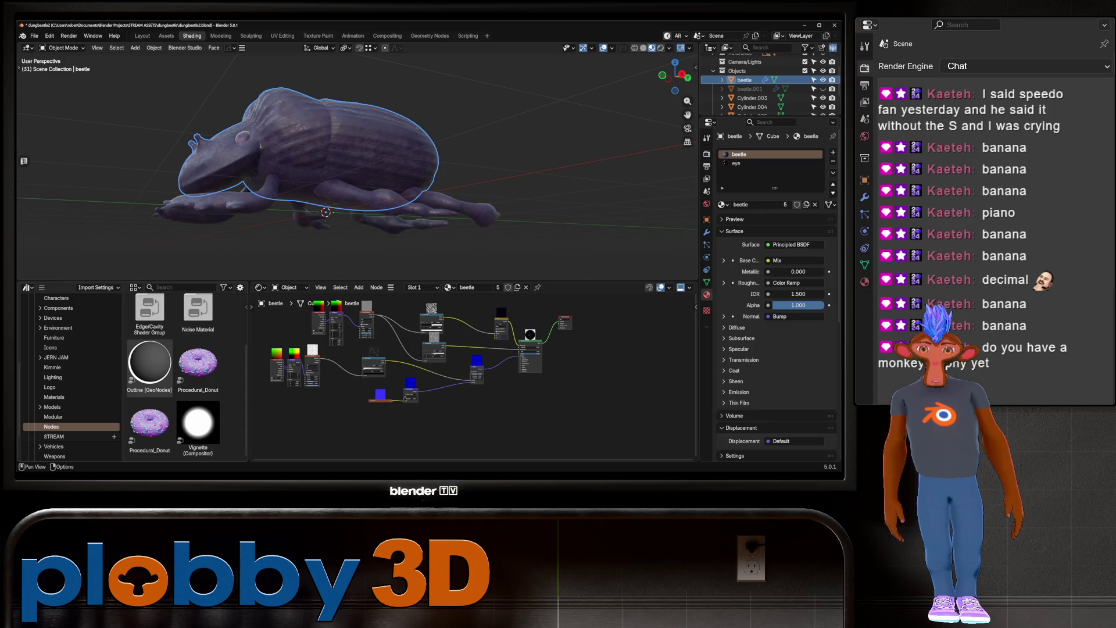
scroll(70, 407, "down", 3)
left_click(55, 352)
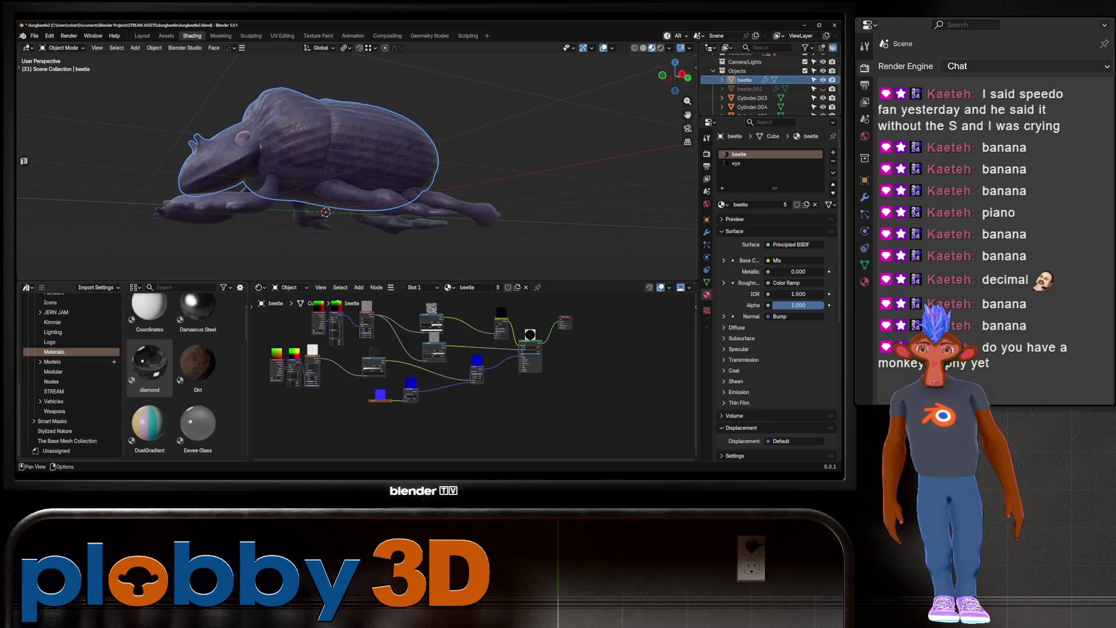
middle_click_drag(349, 174, 401, 168)
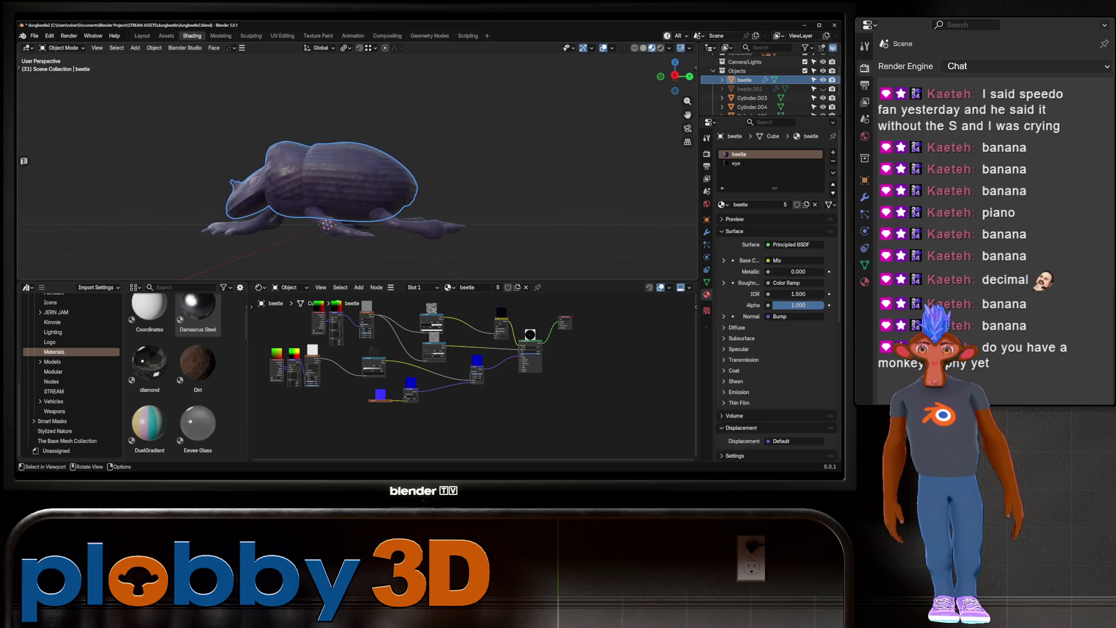
key("shift+a")
Add a quad sphere, drop the Dirt material onto it to preview, then delete the sphere
mouse_move(87, 246)
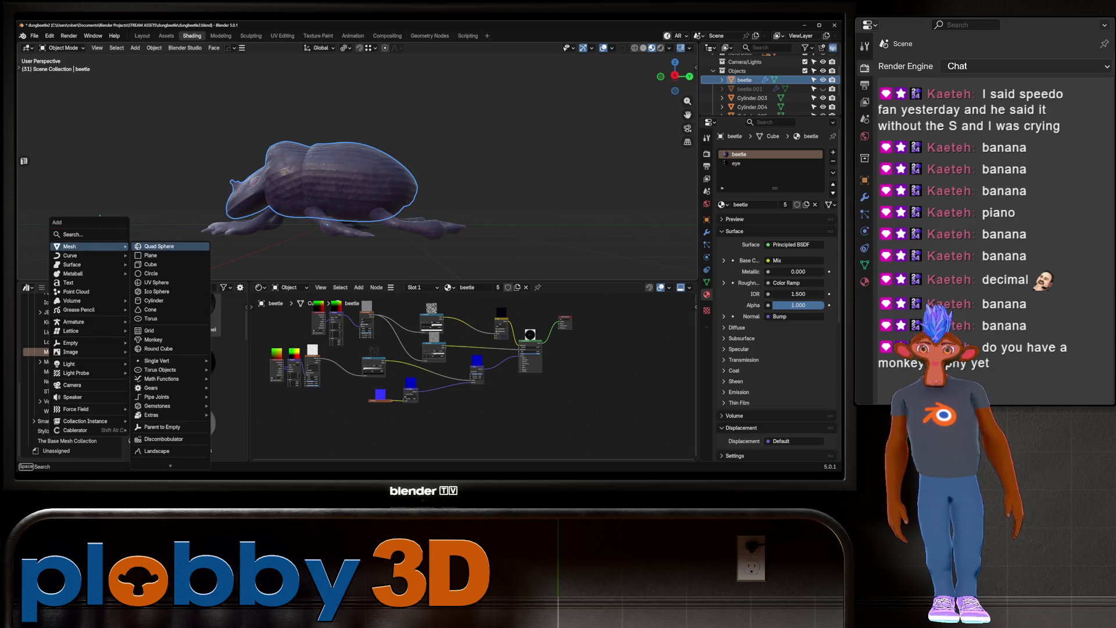
left_click(169, 250)
left_click_drag(198, 366, 122, 163)
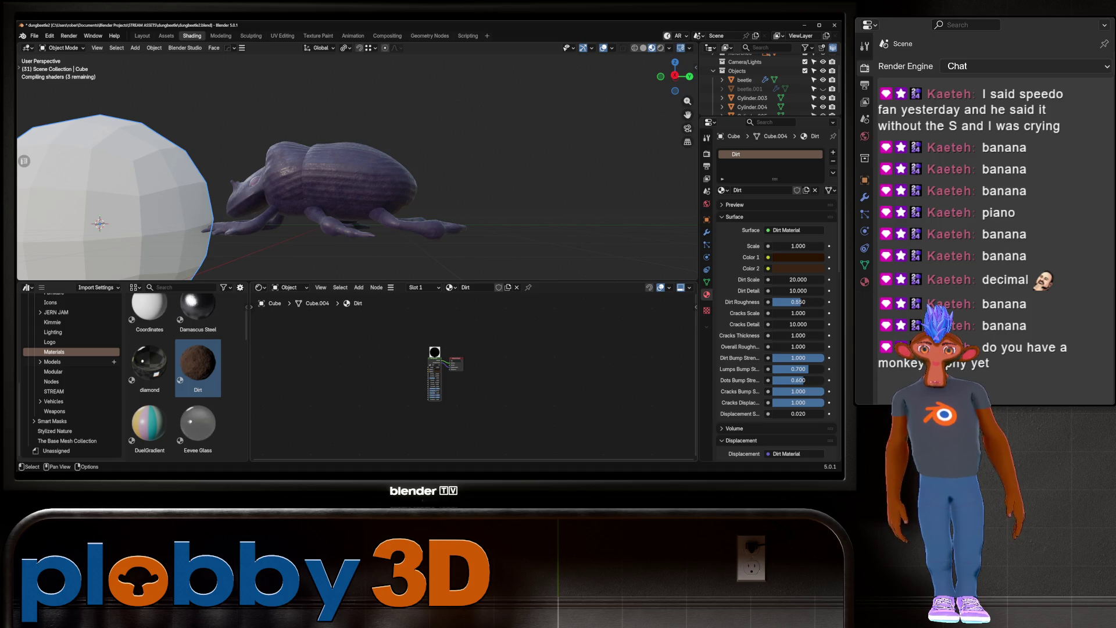
scroll(430, 366, "up", 2)
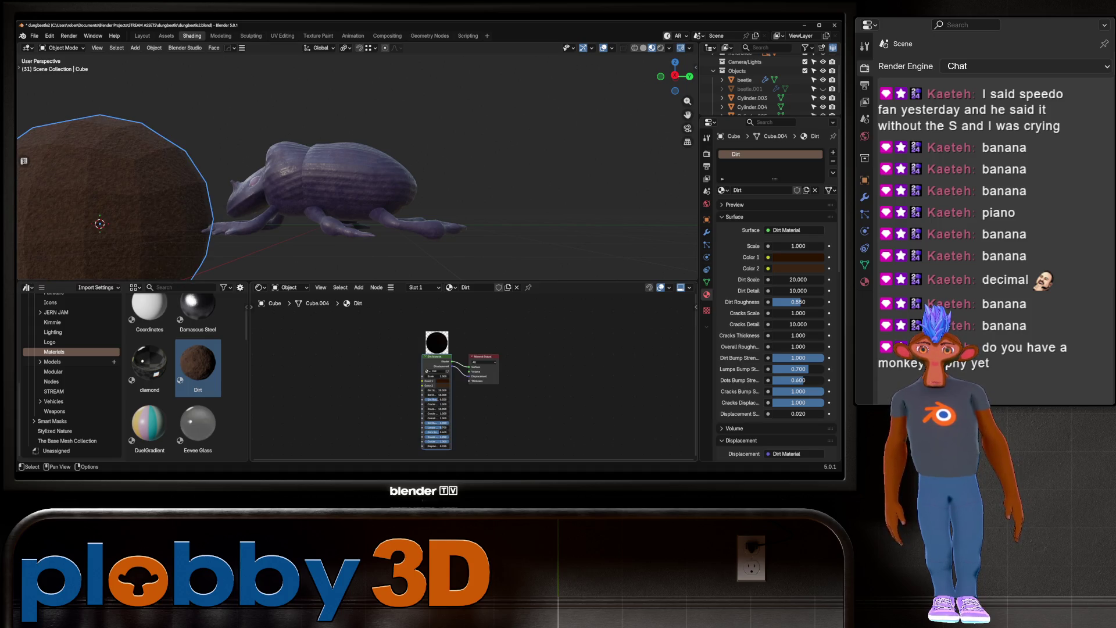
scroll(430, 366, "up", 4)
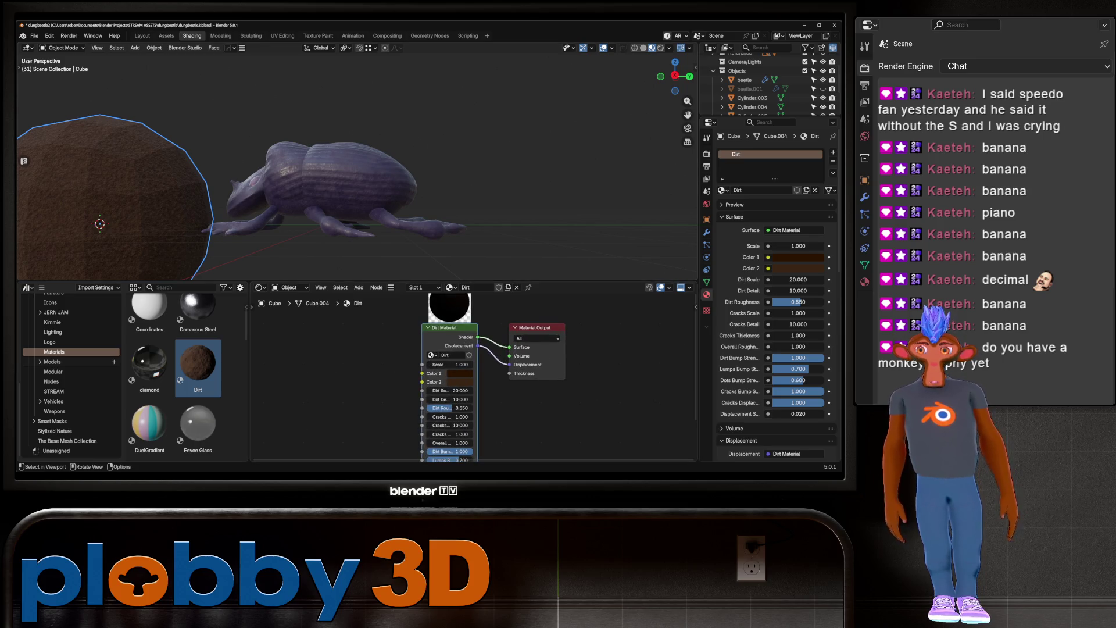
key("Delete")
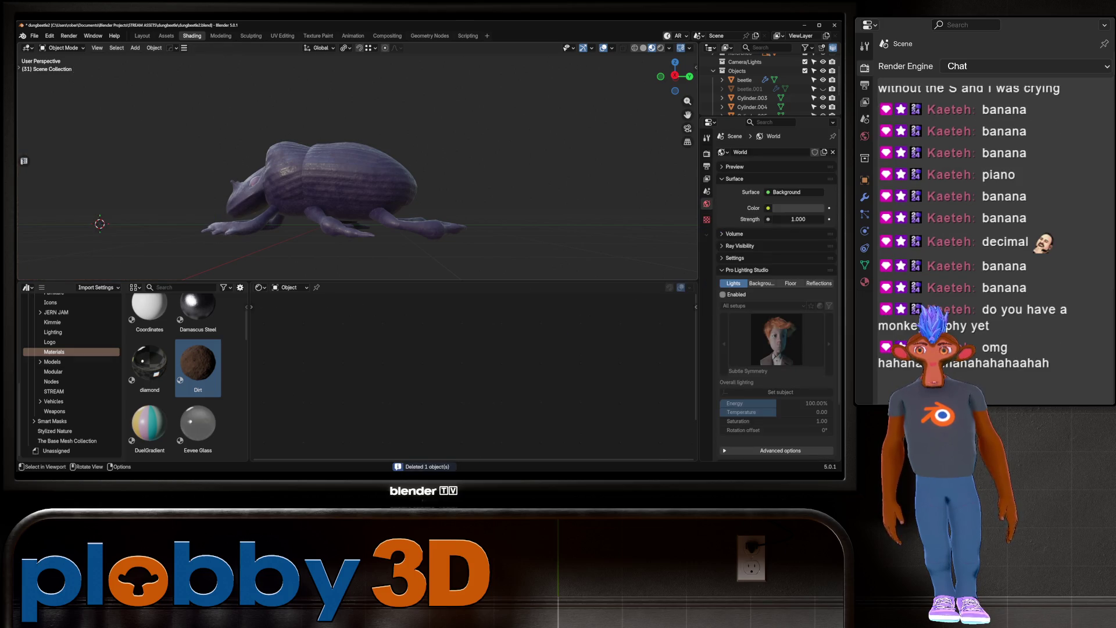
Return the lower-left area to an Image Editor showing Morphology-1-green.jpg fitted in view
scroll(349, 186, "up", 3)
middle_click_drag(348, 186, 407, 181)
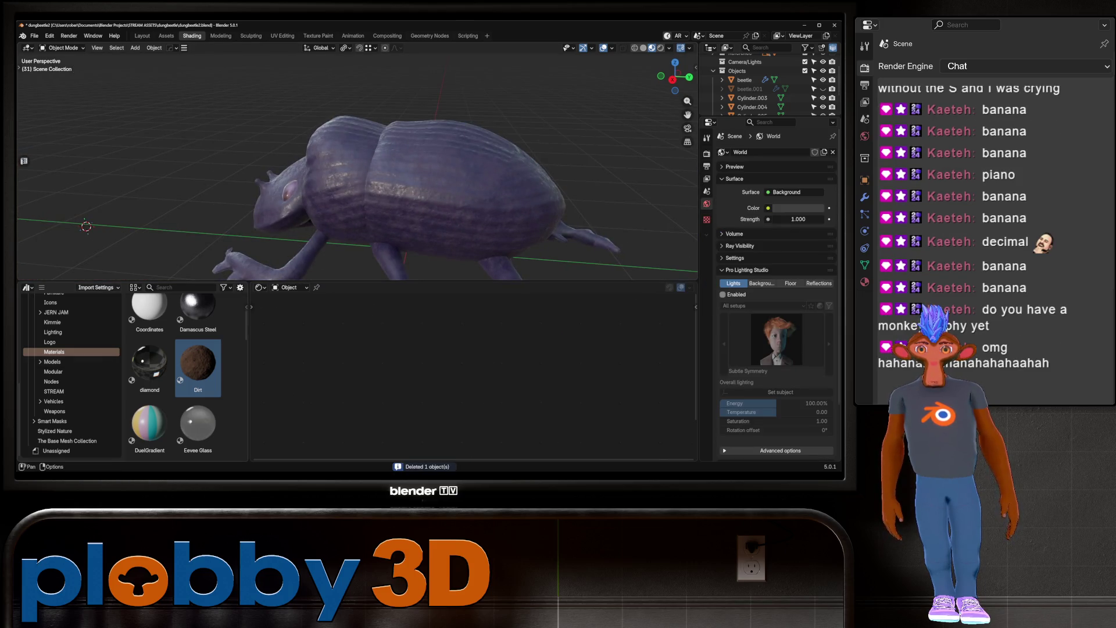
left_click(26, 287)
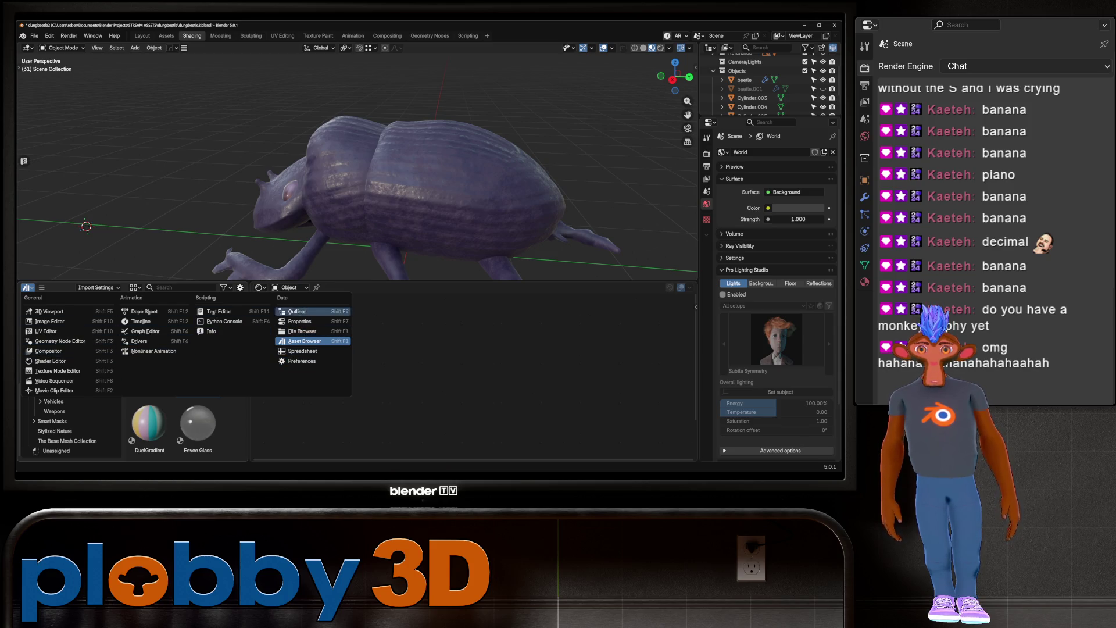
key("Escape")
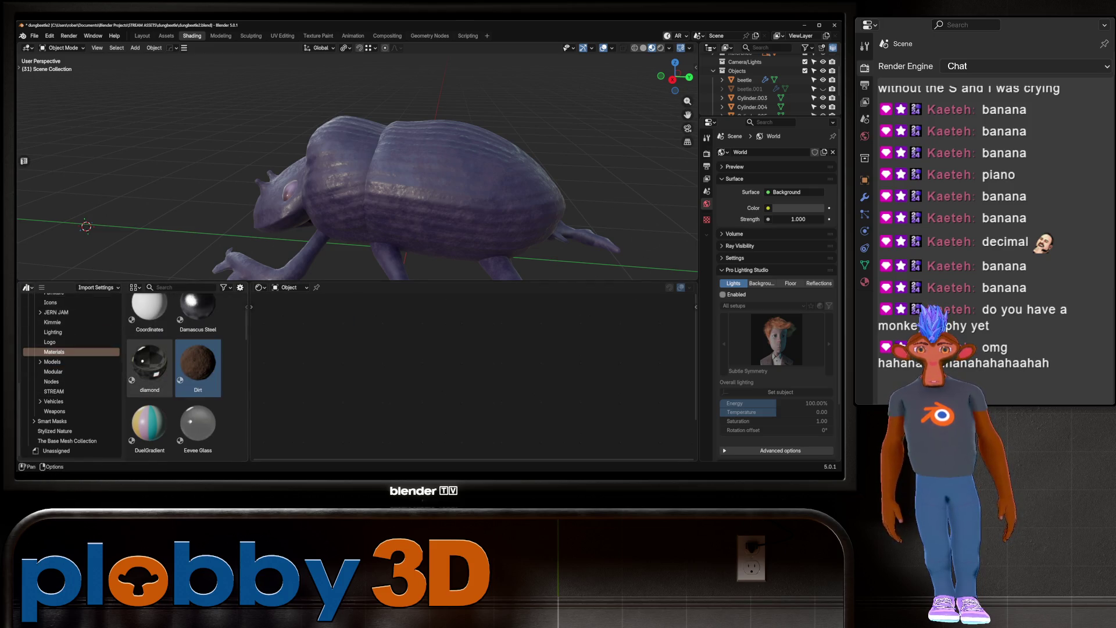
left_click(26, 287)
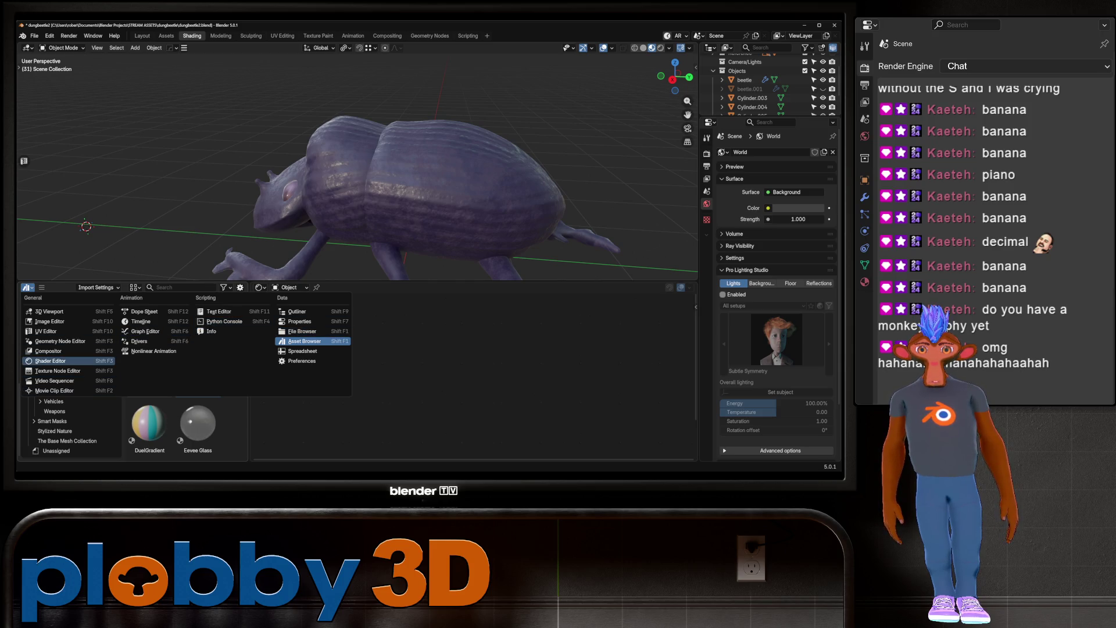
left_click(53, 361)
left_click(27, 287)
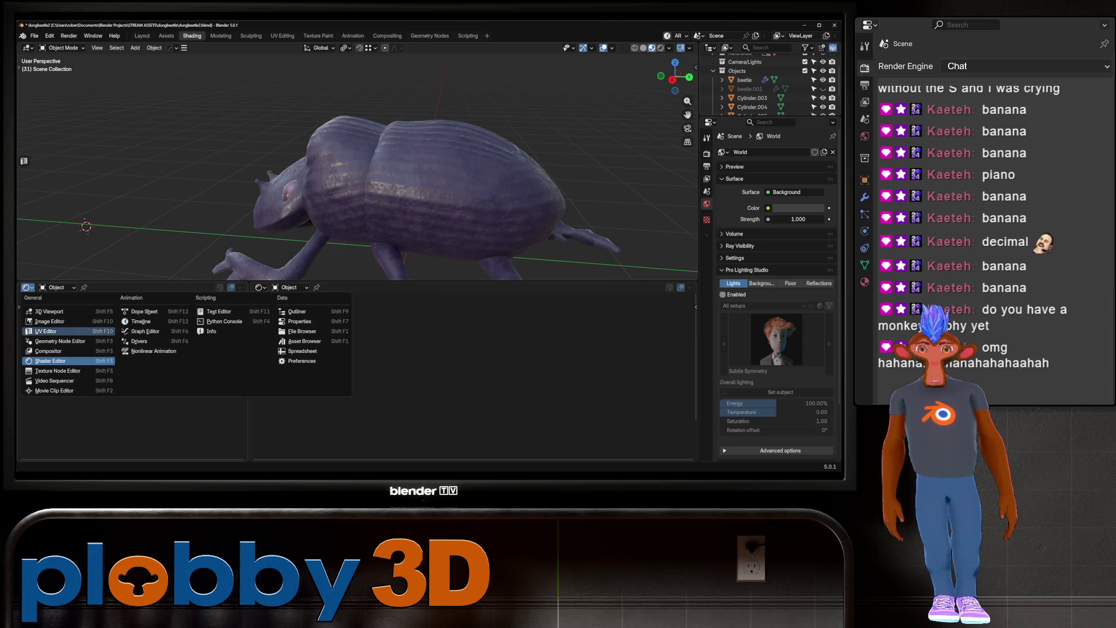
left_click(52, 320)
left_click(92, 288)
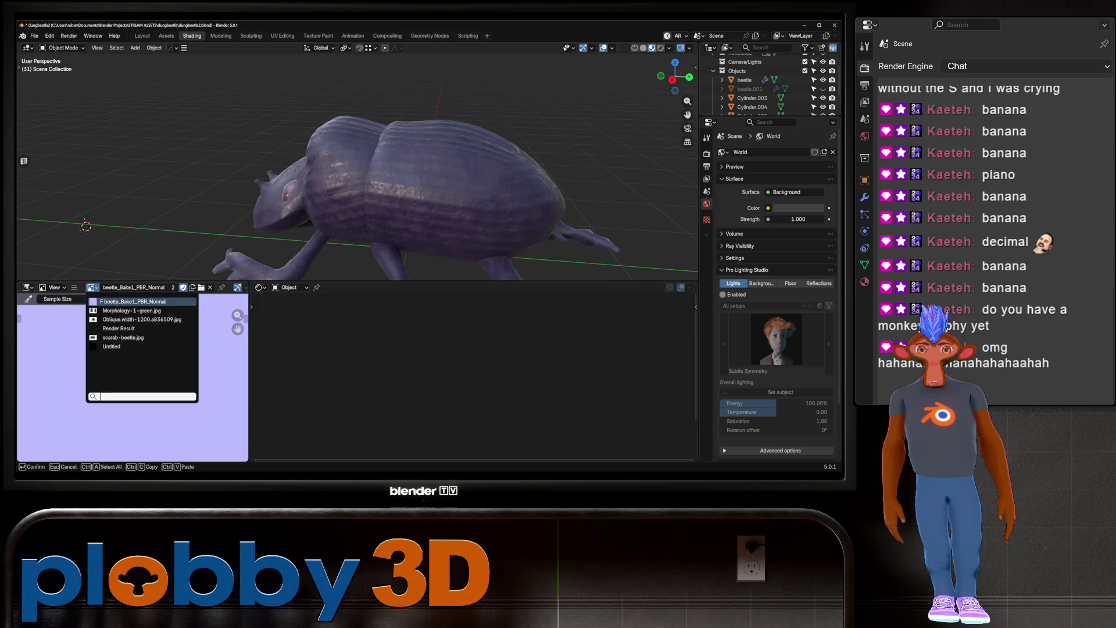
left_click(139, 311)
key("Home")
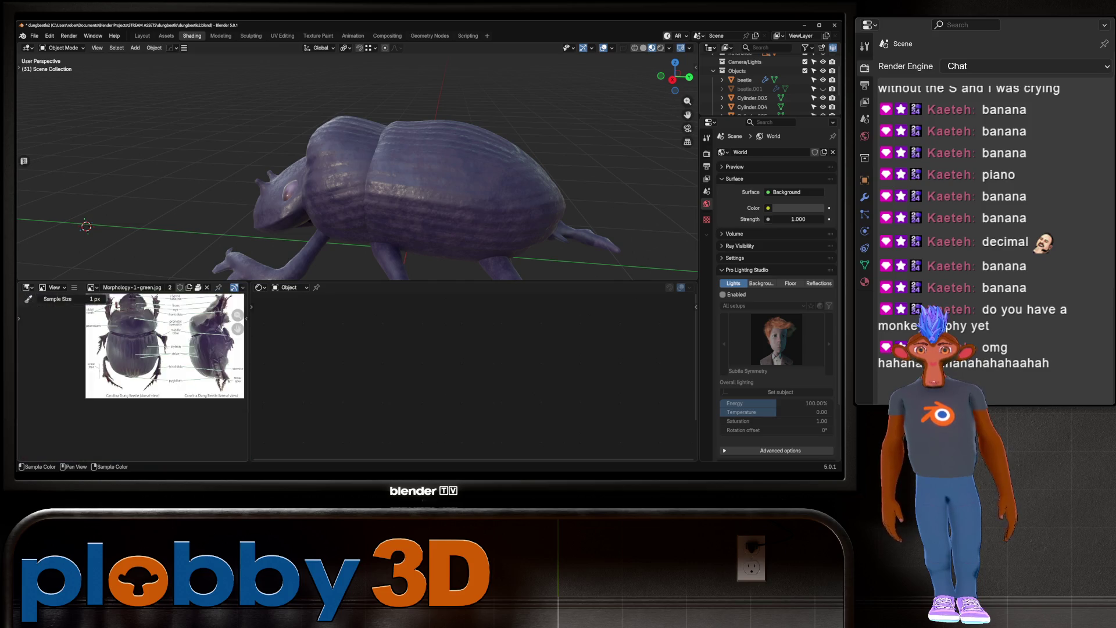
Select the beetle, frame its shader node tree and paste a node below it
left_click(407, 248)
key("Tab")
key("Tab")
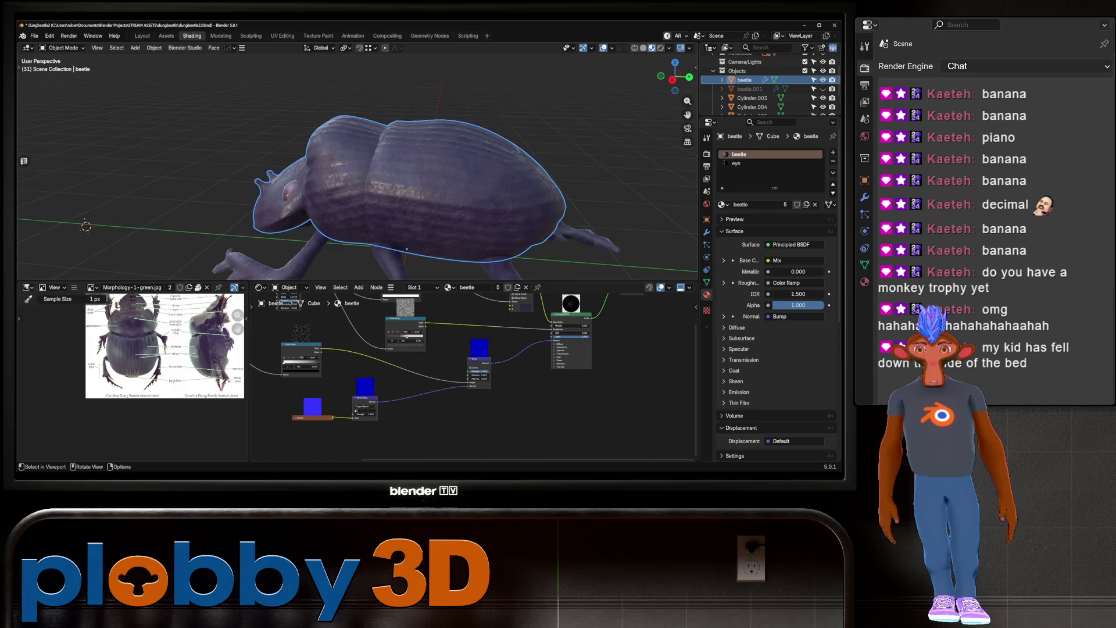
middle_click_drag(372, 192, 384, 175)
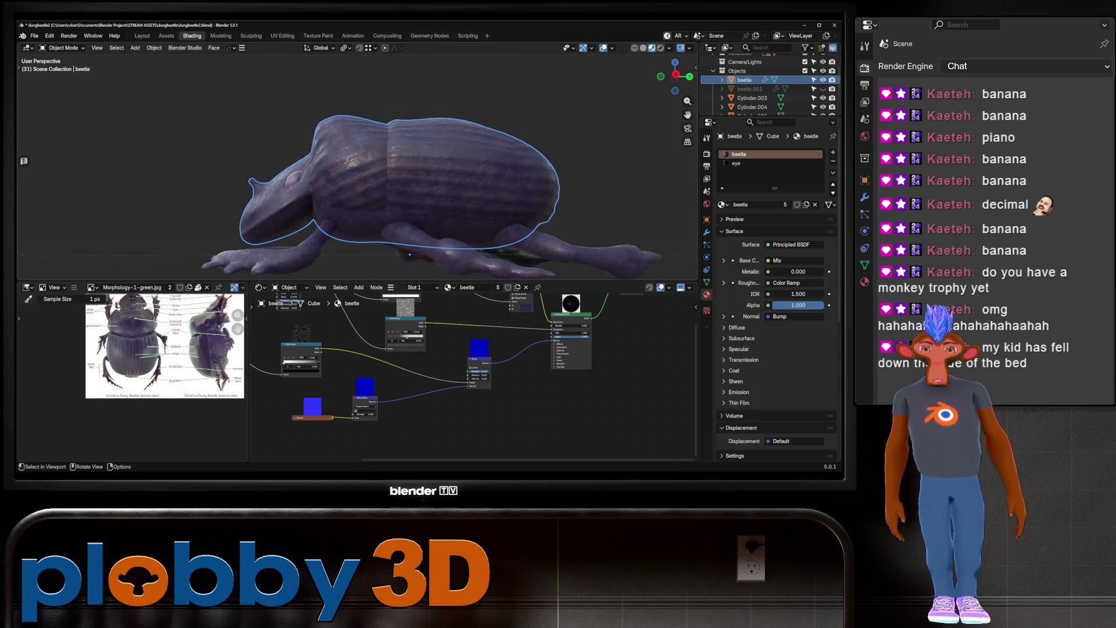
key("Home")
middle_click_drag(473, 407, 499, 300)
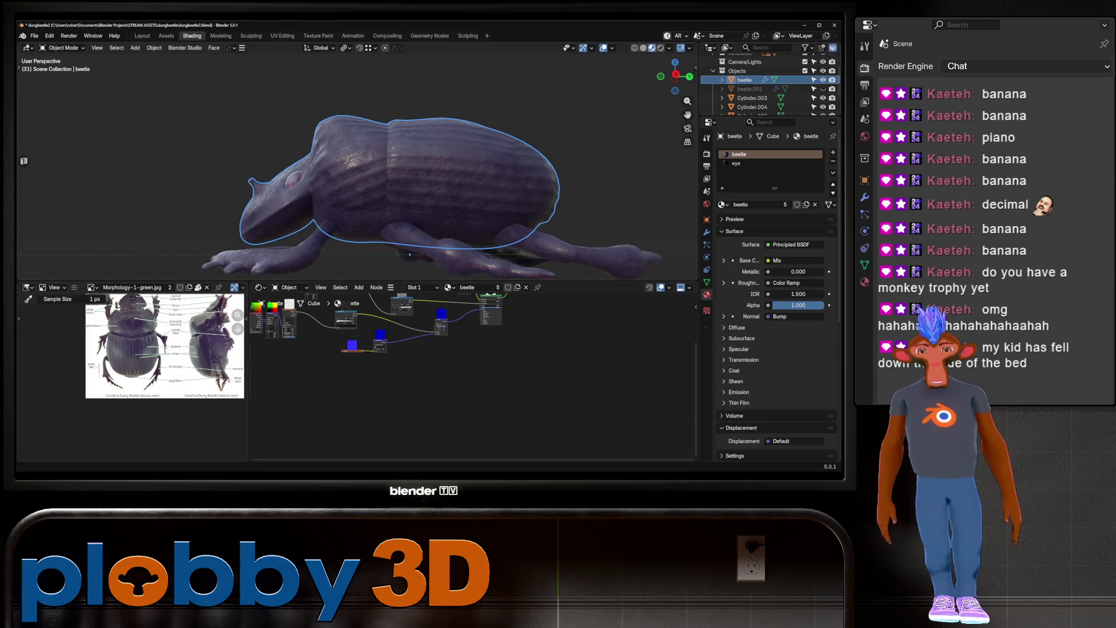
key("ctrl+v")
middle_click_drag(407, 360, 428, 407)
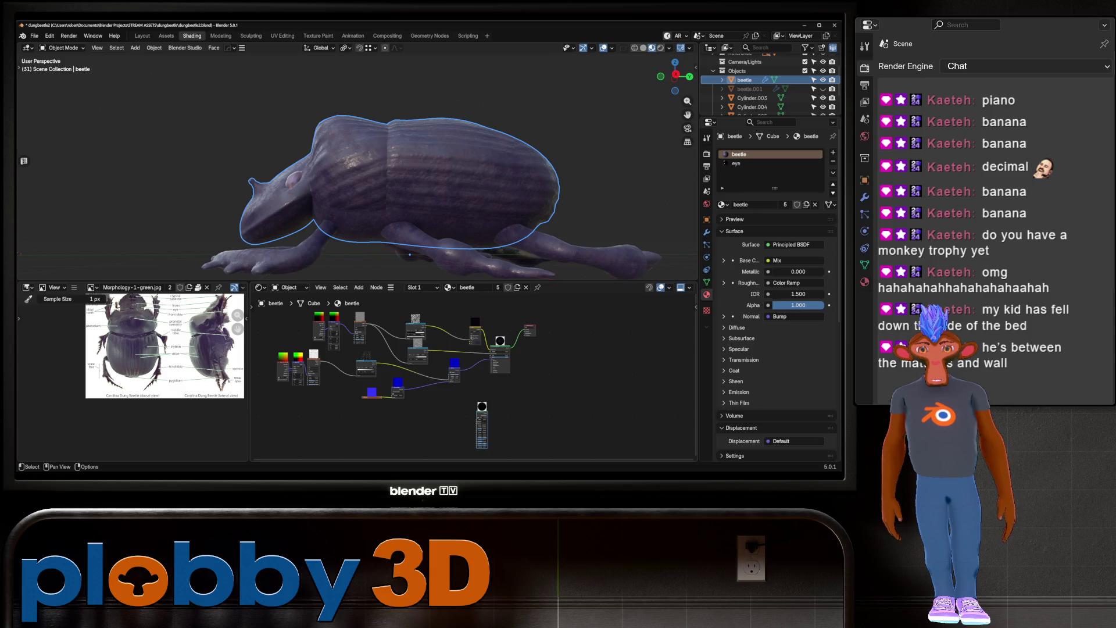
scroll(438, 352, "up", 2)
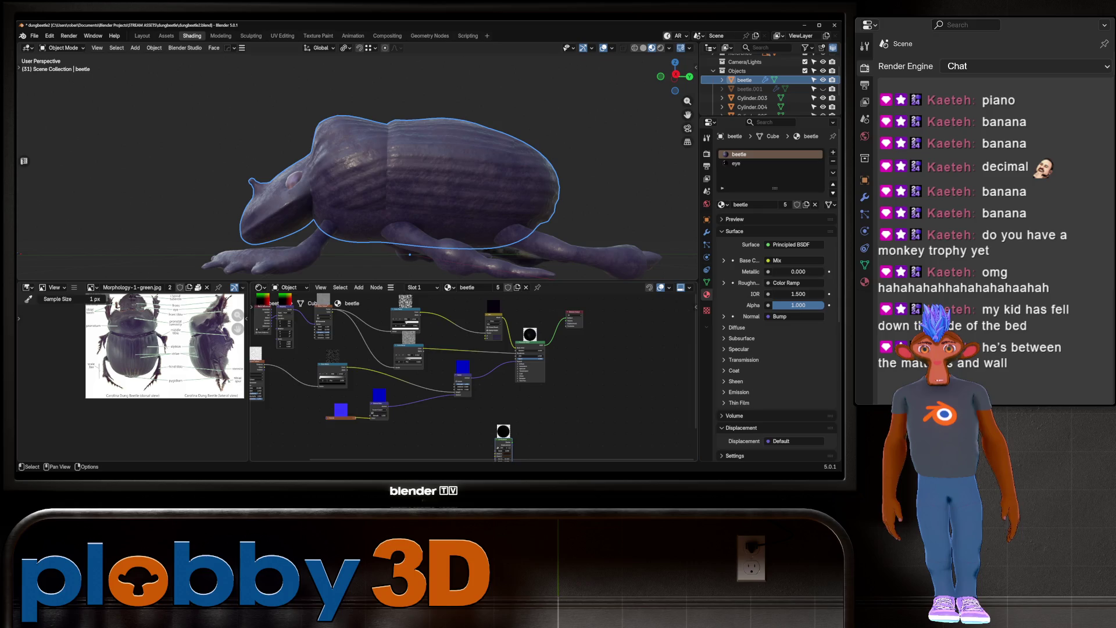
scroll(320, 402, "up", 2)
scroll(474, 378, "down", 1)
middle_click_drag(465, 360, 477, 410)
scroll(471, 328, "down", 10)
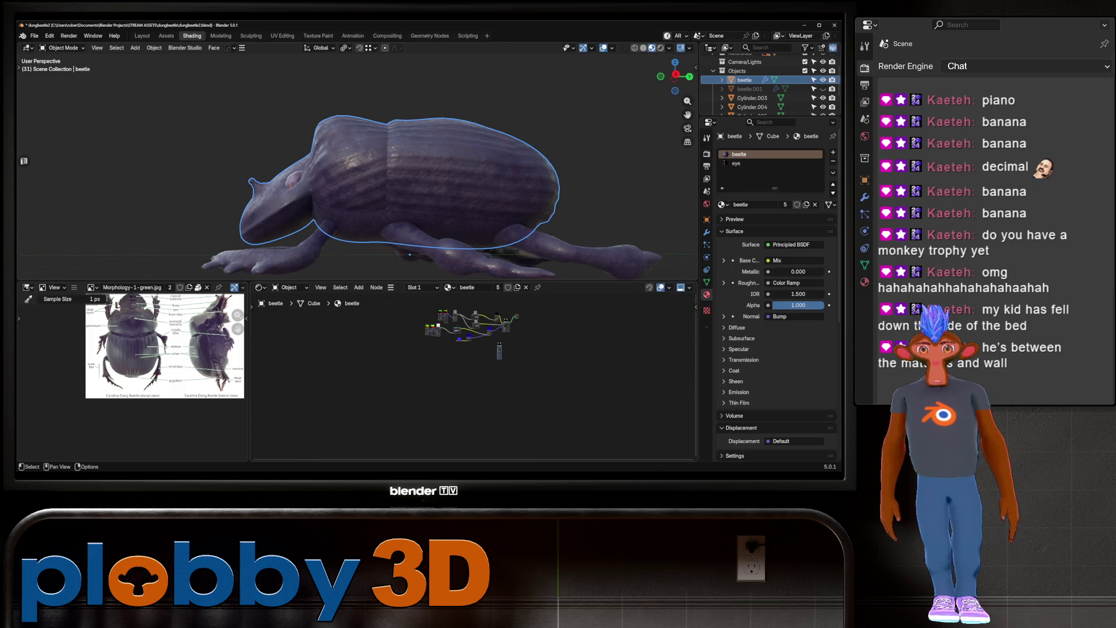
scroll(555, 260, "up", 1)
Go from the eye material back to the body material, widen the node editor and bring up the Add menu
left_click(736, 164)
scroll(529, 348, "up", 3)
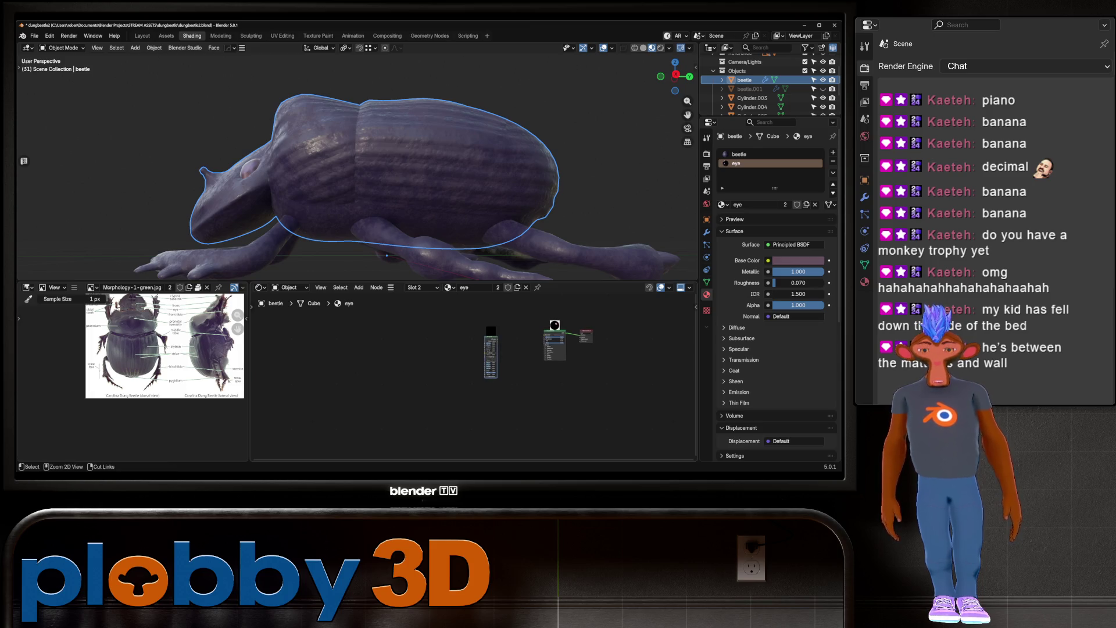
left_click(740, 154)
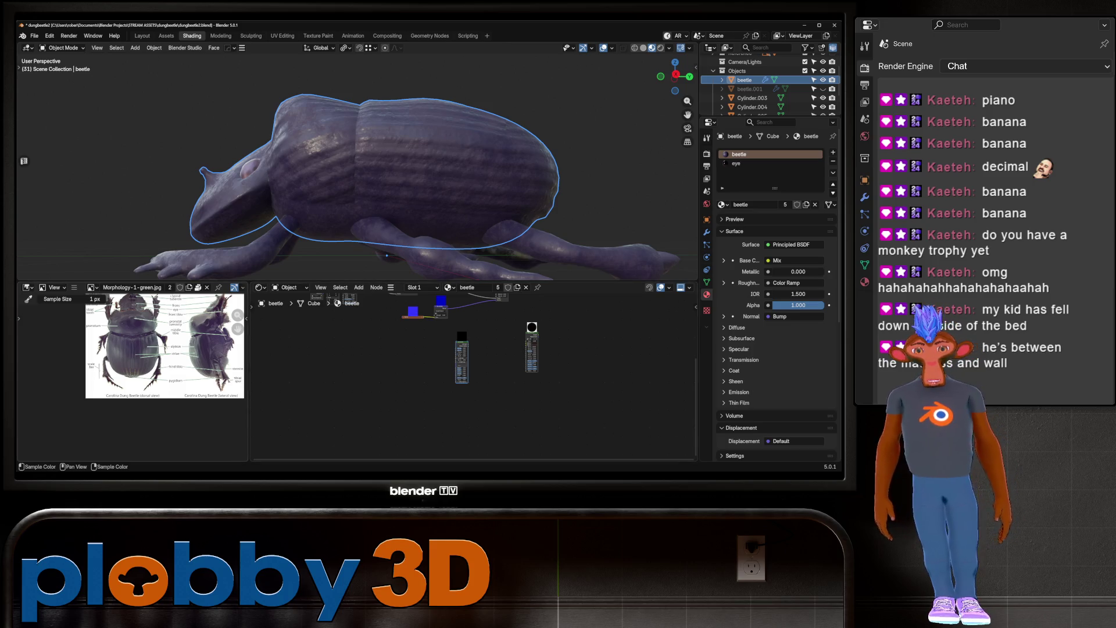
left_click_drag(249, 378, 96, 378)
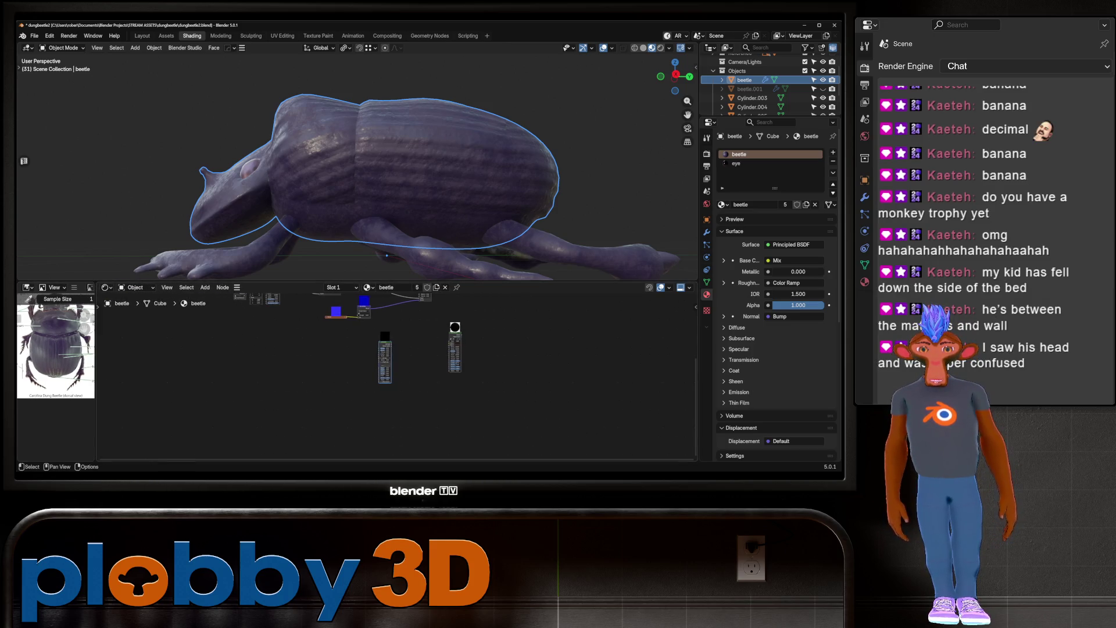
key("Home")
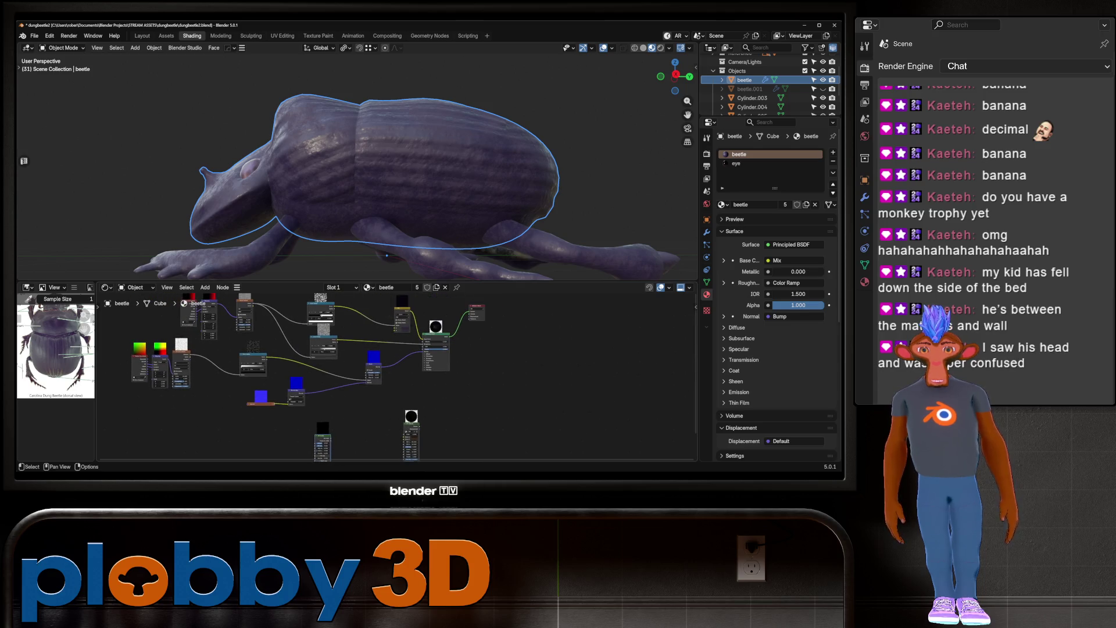
key("shift+a")
type("mix shader")
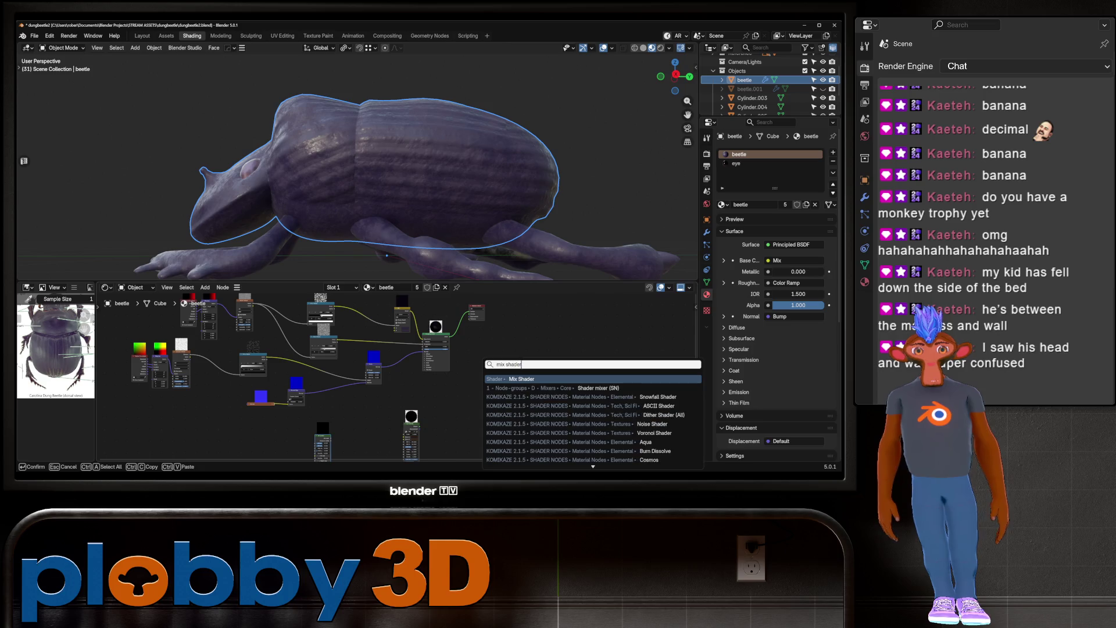
Add a Mix Shader into the Material Output Surface, fed by the Principled BSDF and Dirt Material
left_click(523, 397)
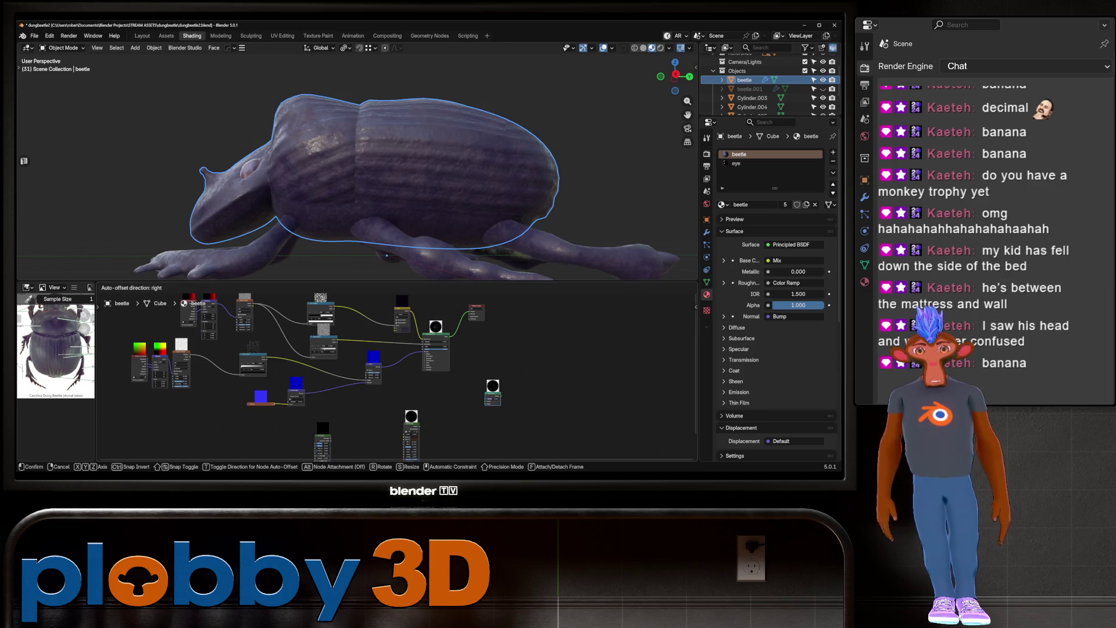
left_click(475, 369)
scroll(521, 334, "up", 2)
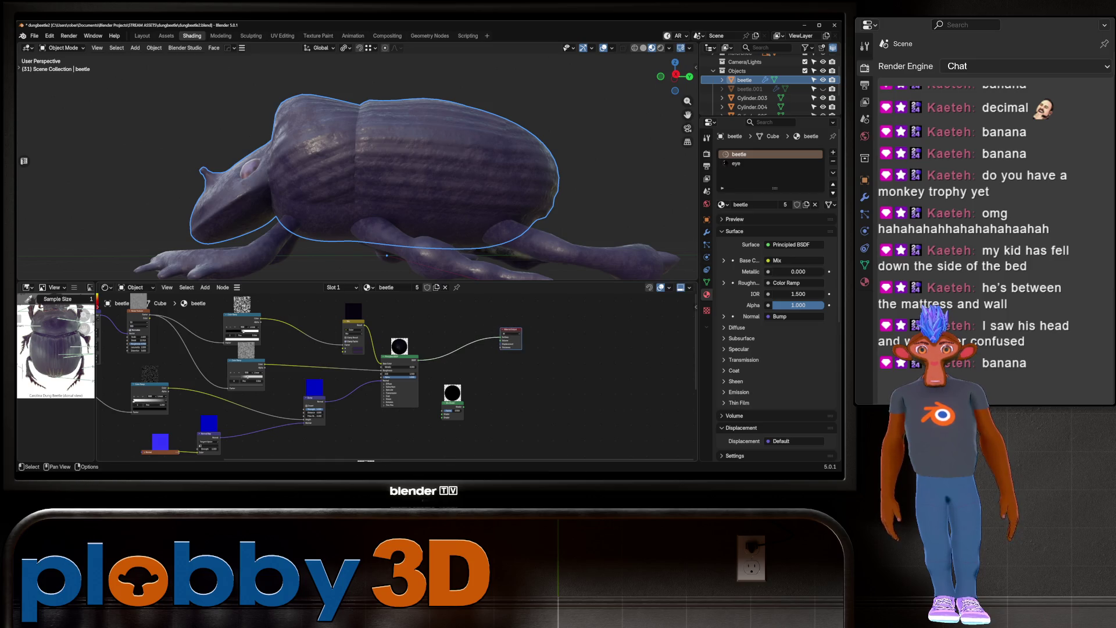
left_click_drag(463, 406, 502, 337)
left_click_drag(418, 360, 436, 369)
left_click_drag(442, 411, 443, 414)
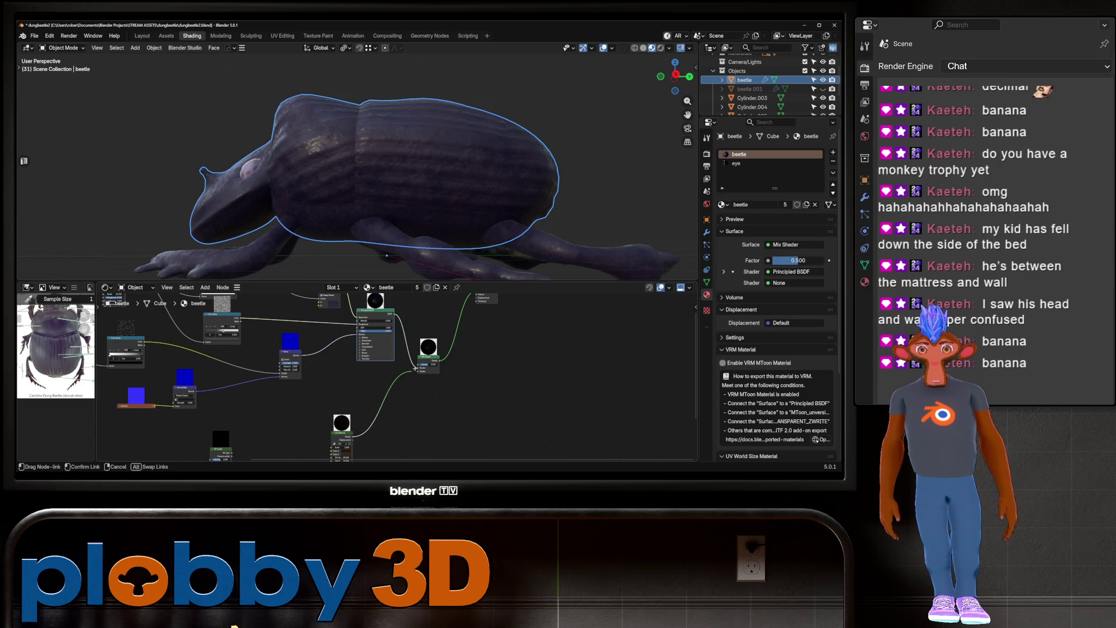
left_click_drag(351, 435, 420, 371)
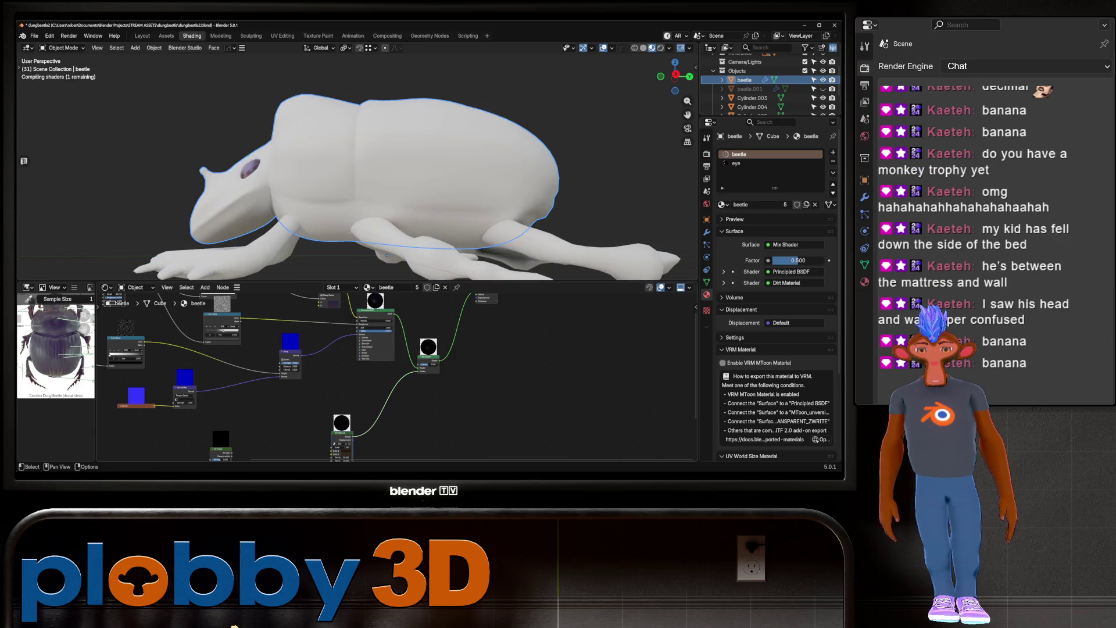
Delete the Displacement node inside the Dirt node group, then return to the beetle material
key("Tab")
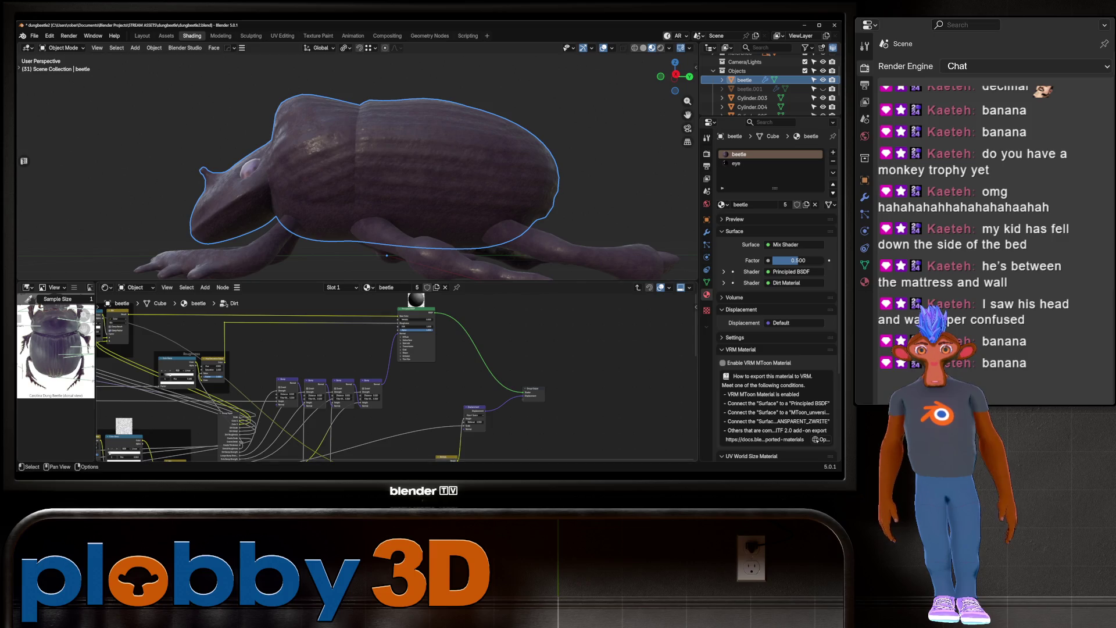
left_click(474, 414)
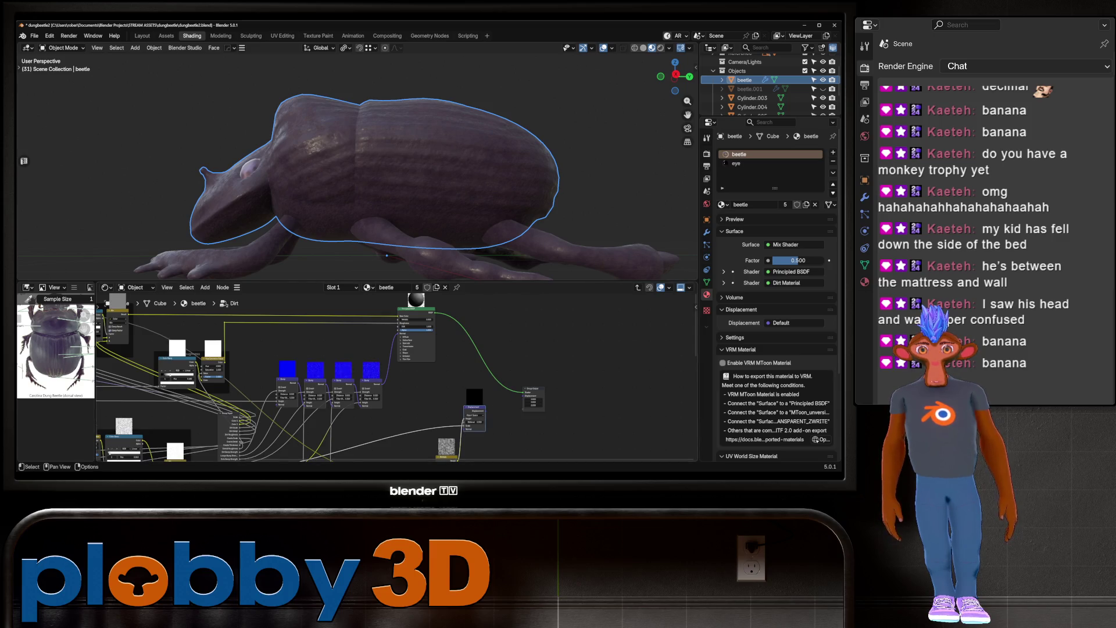
key("x")
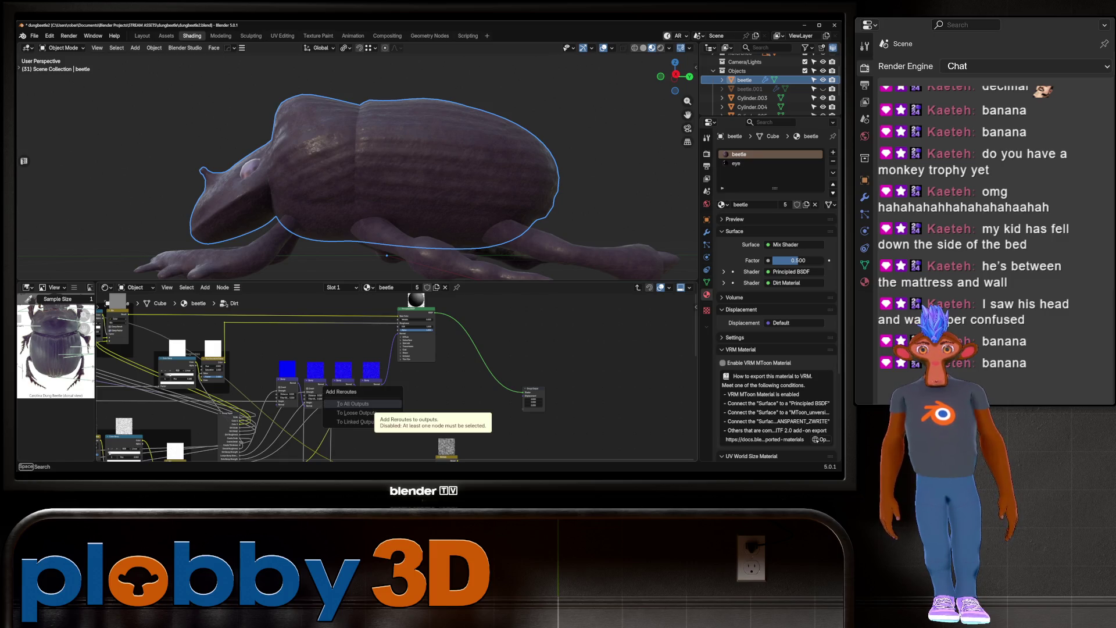
key("Home")
key("Home")
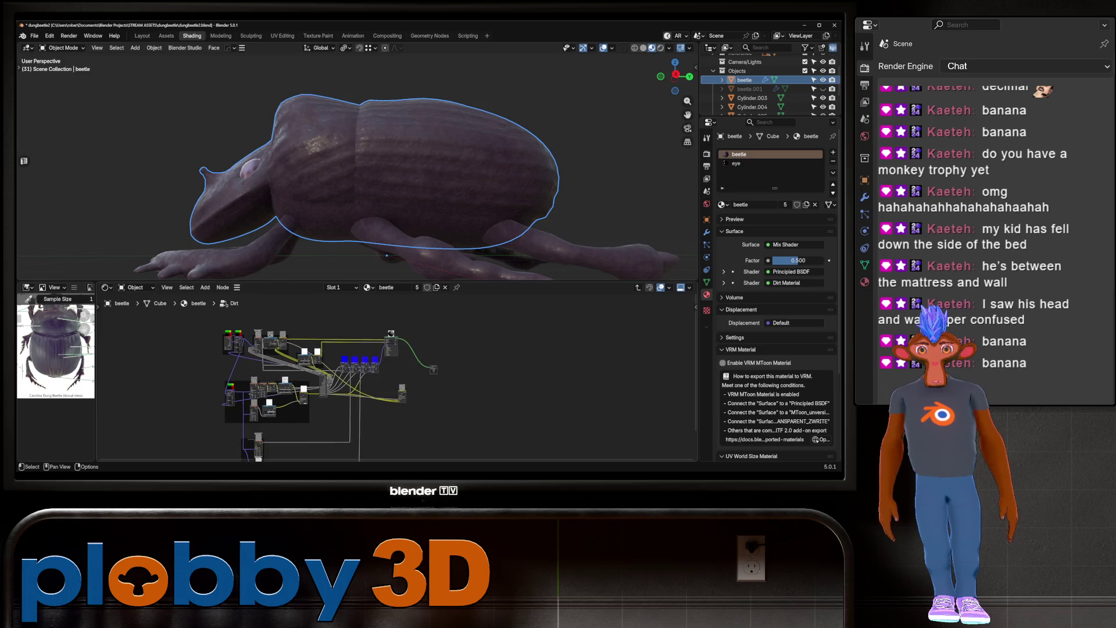
key("Tab")
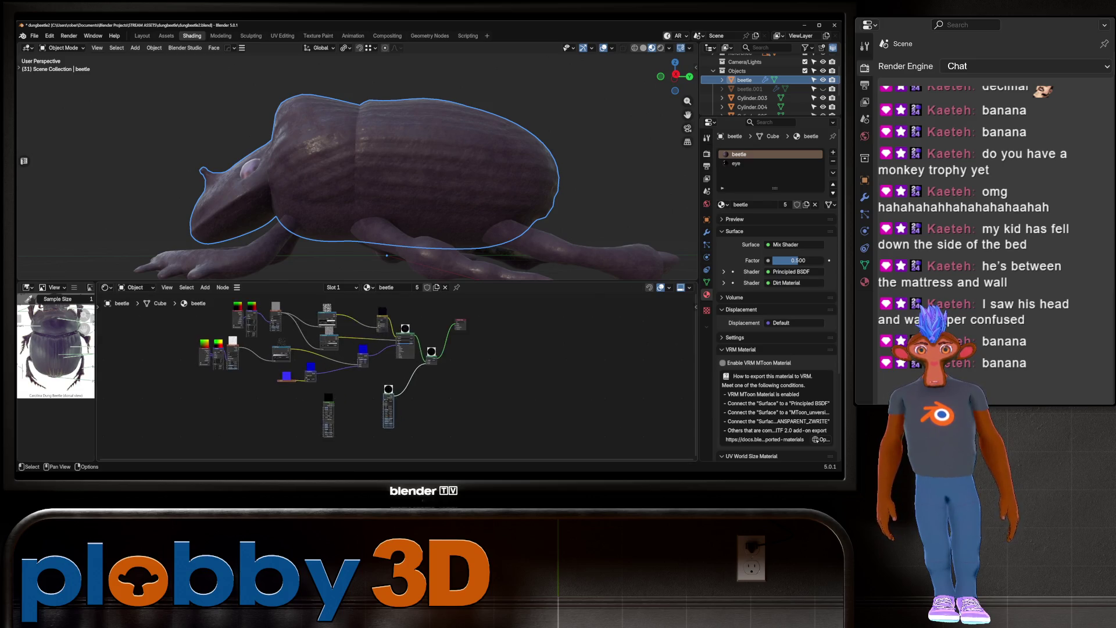
scroll(366, 392, "up", 4)
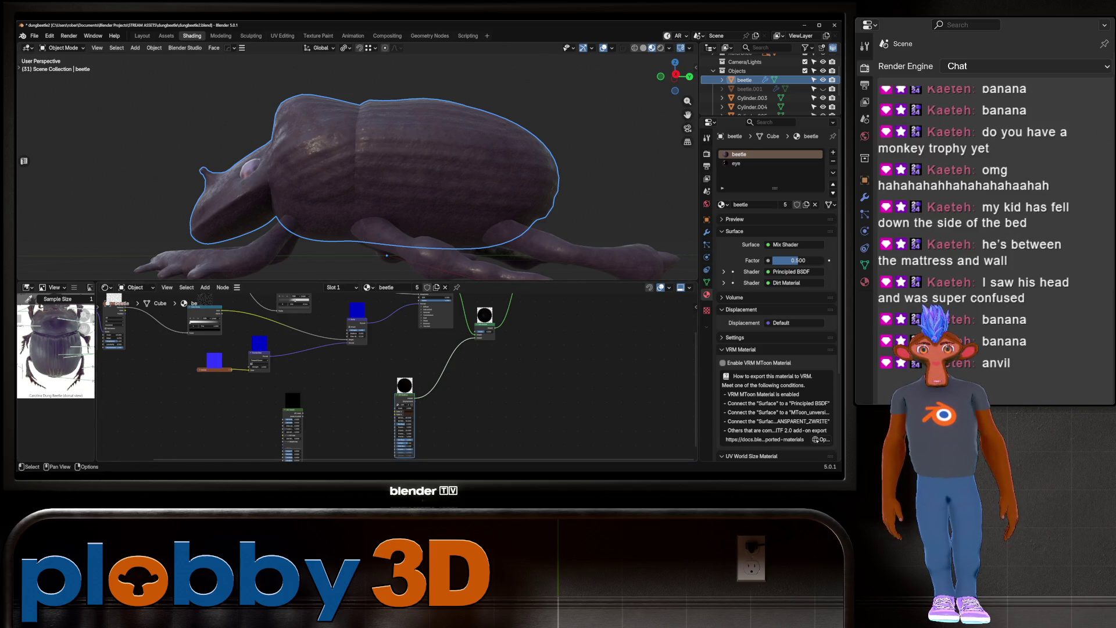
scroll(375, 370, "up", 2)
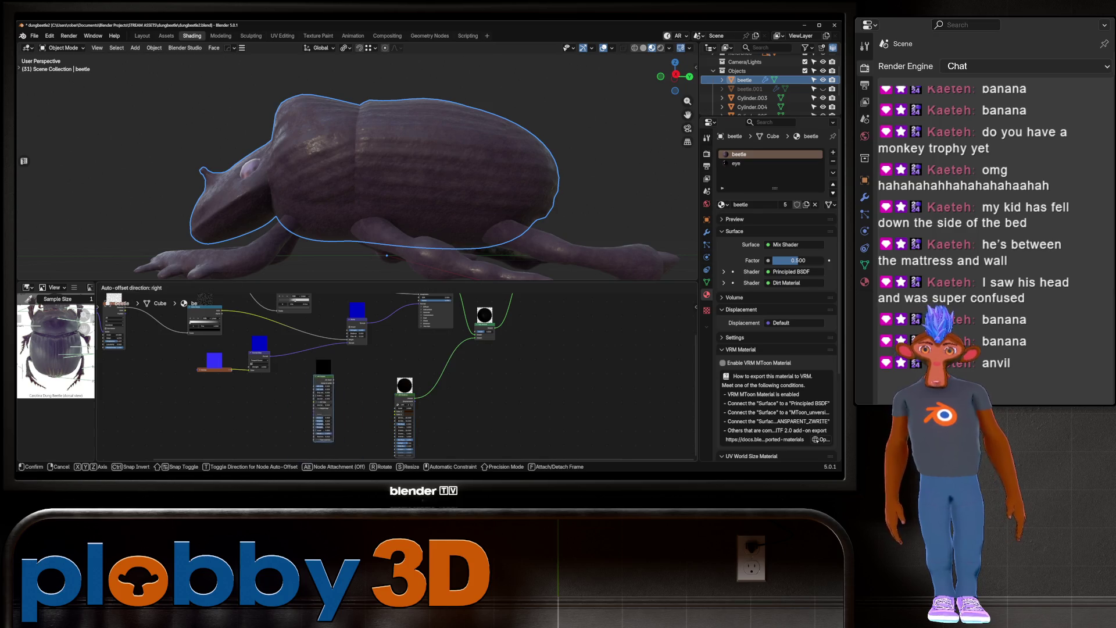
mouse_move(375, 370)
middle_mouse_down()
mouse_move(342, 410)
mouse_move(323, 360)
mouse_move(374, 340)
middle_mouse_up()
scroll(279, 372, "down", 1)
scroll(374, 372, "up", 1)
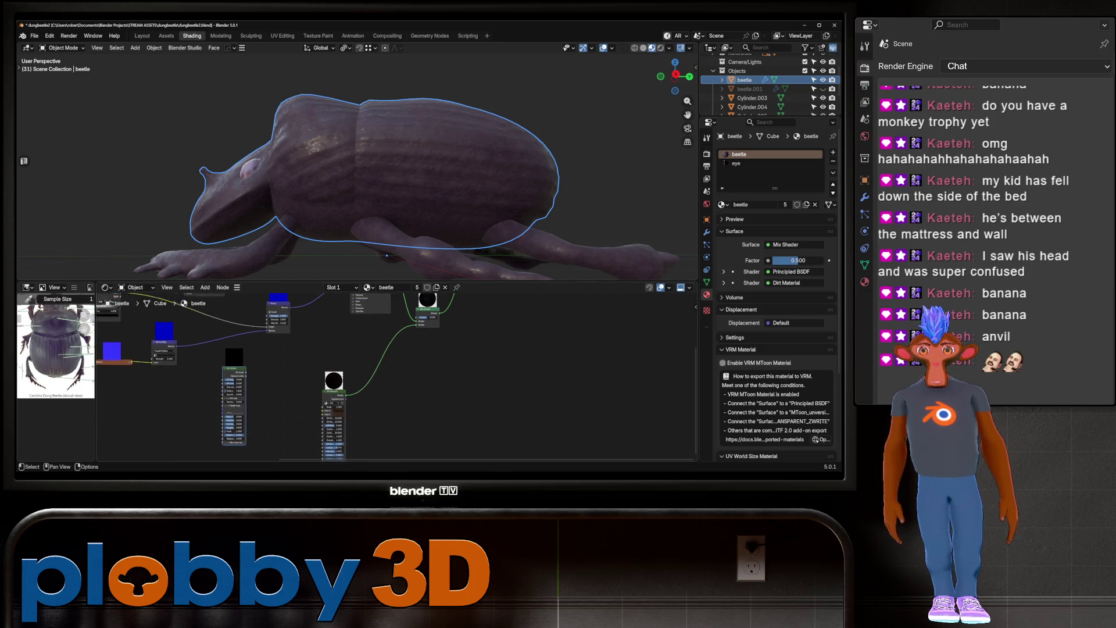
scroll(279, 372, "down", 1)
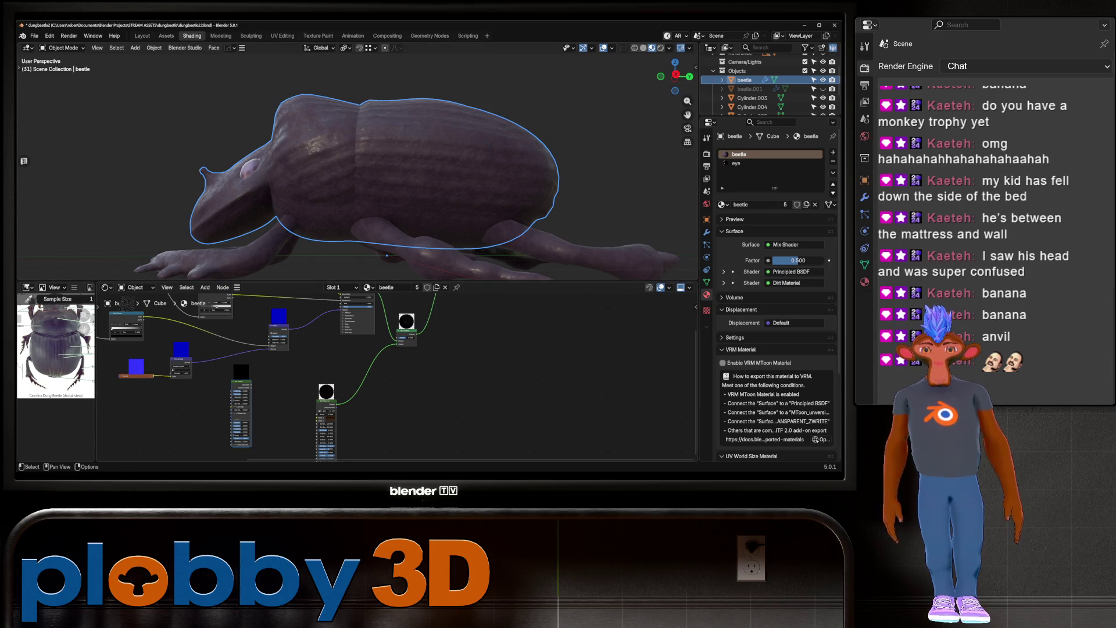
middle_click_drag(349, 378, 310, 370)
scroll(238, 308, "up", 2)
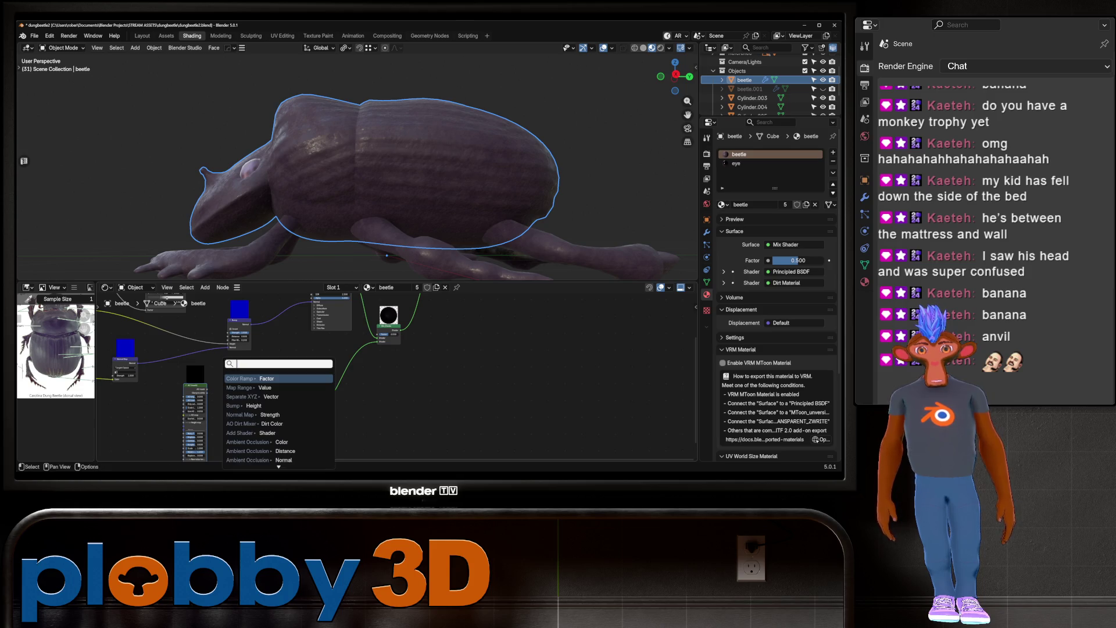
Drive the Mix Shader Factor with the AO node output to mask the dirt
mouse_move(208, 390)
left_mouse_down()
mouse_move(302, 369)
mouse_move(377, 334)
left_mouse_up()
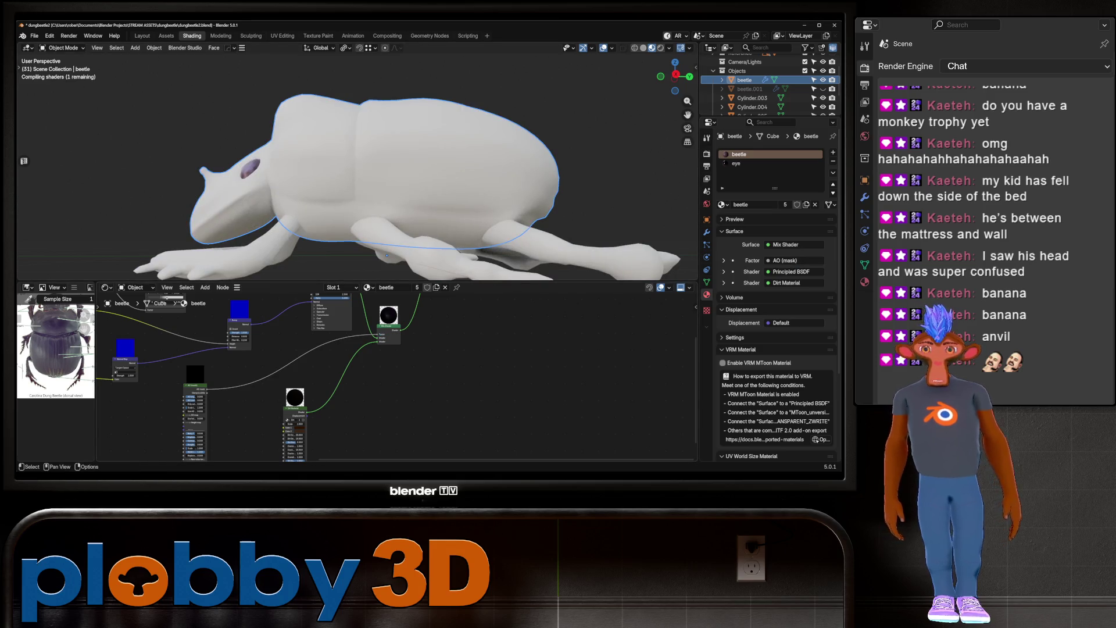
middle_click_drag(349, 174, 651, 174)
middle_click_drag(349, 174, 396, 174)
Sample Dirt Color 1 (light greyish brown) and Color 2 from the beetle reference photo
middle_click_drag(348, 378, 392, 358)
scroll(55, 372, "up", 8)
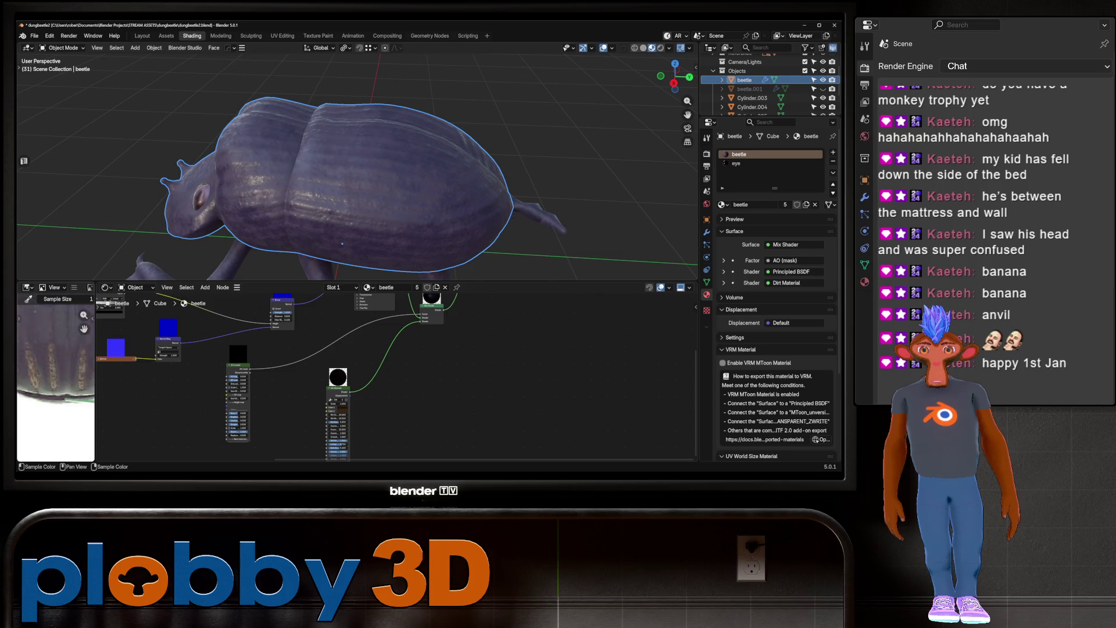
middle_click_drag(55, 384, 64, 372)
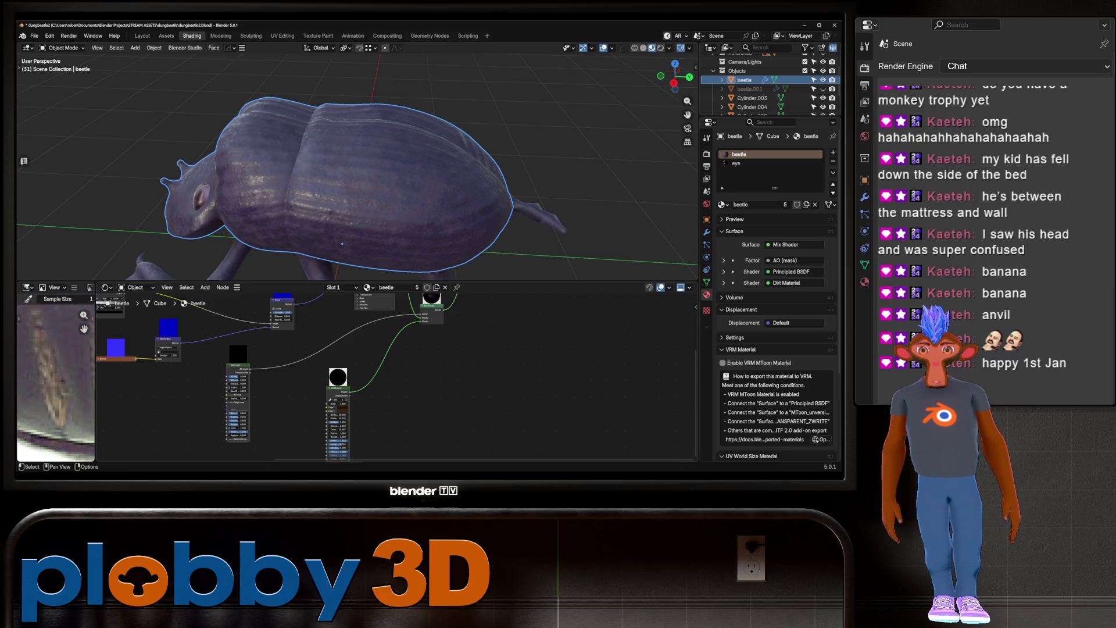
scroll(323, 415, "up", 3)
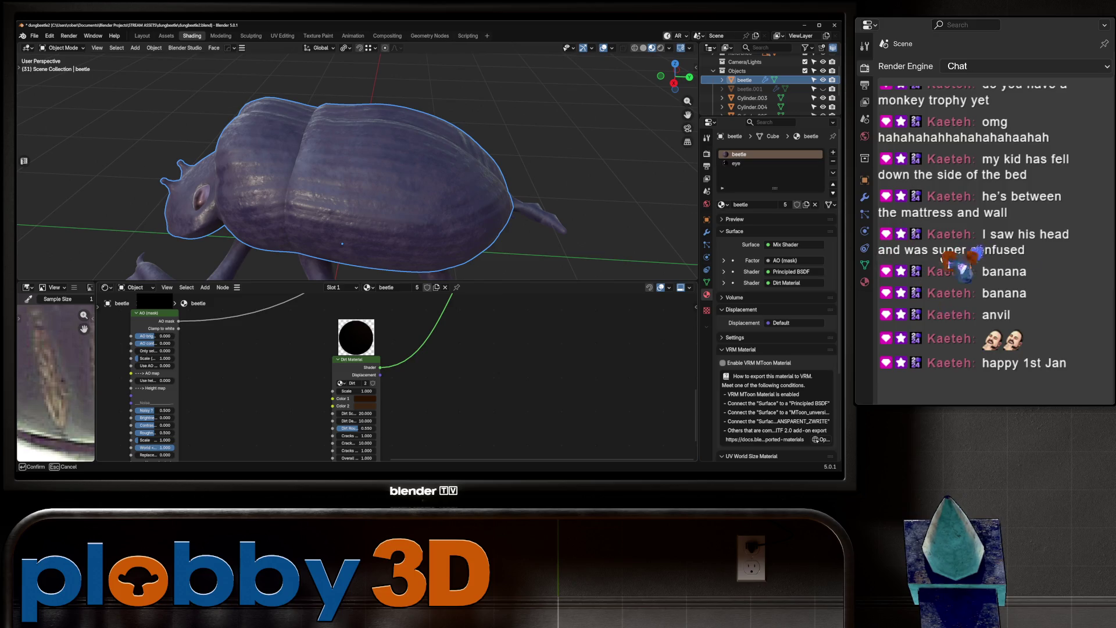
left_click(55, 378)
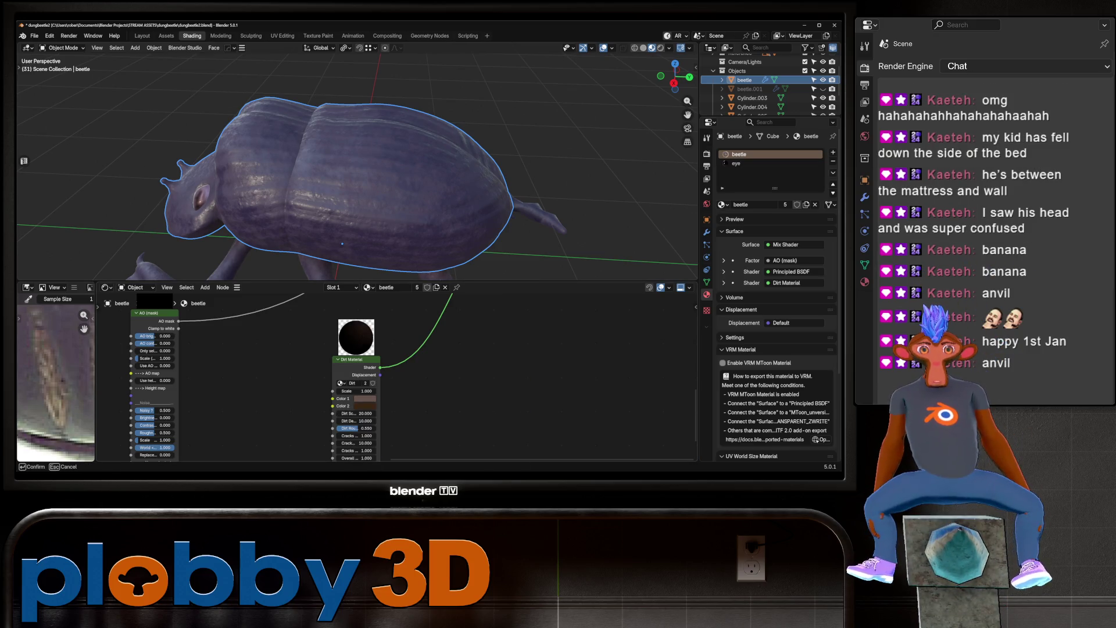
left_click(56, 378)
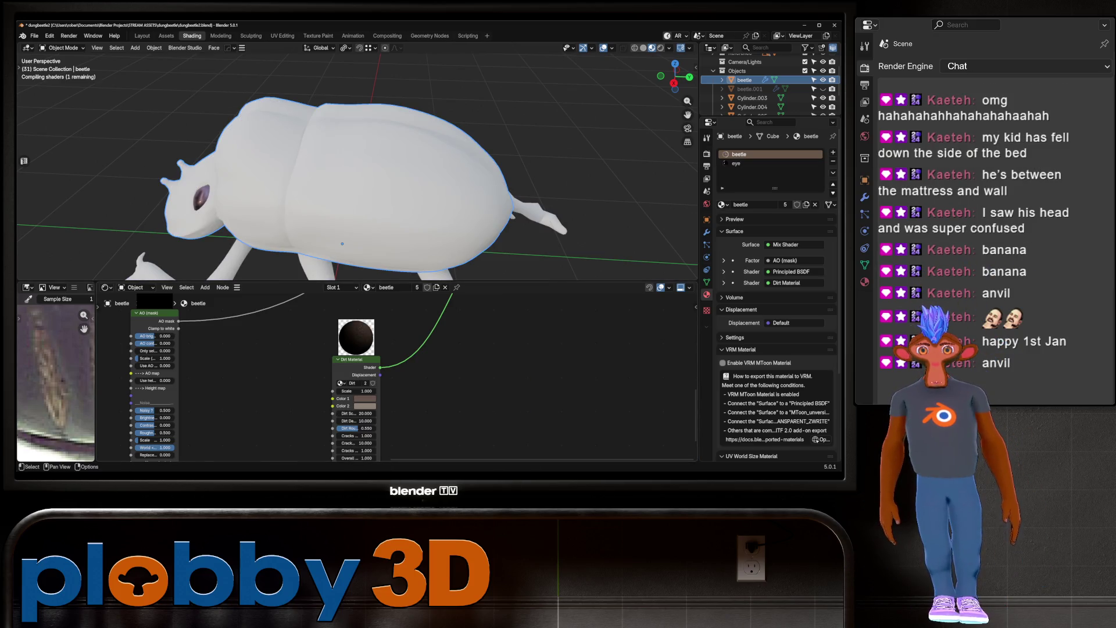
mouse_move(349, 175)
middle_mouse_down()
mouse_move(407, 181)
mouse_move(473, 156)
middle_mouse_up()
scroll(358, 165, "up", 3)
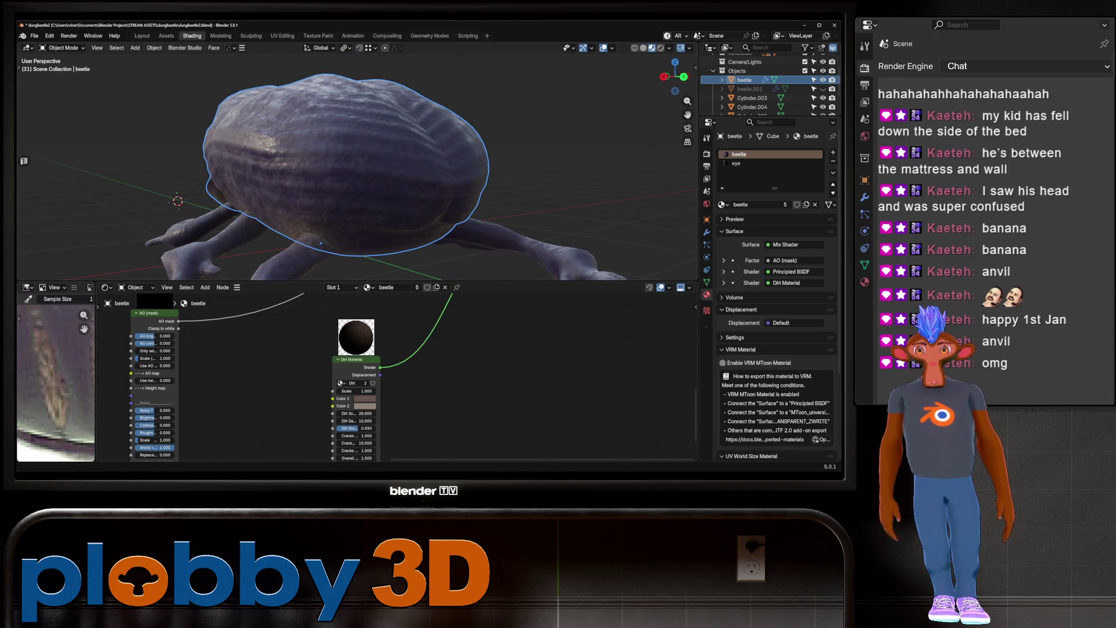
scroll(349, 372, "up", 2)
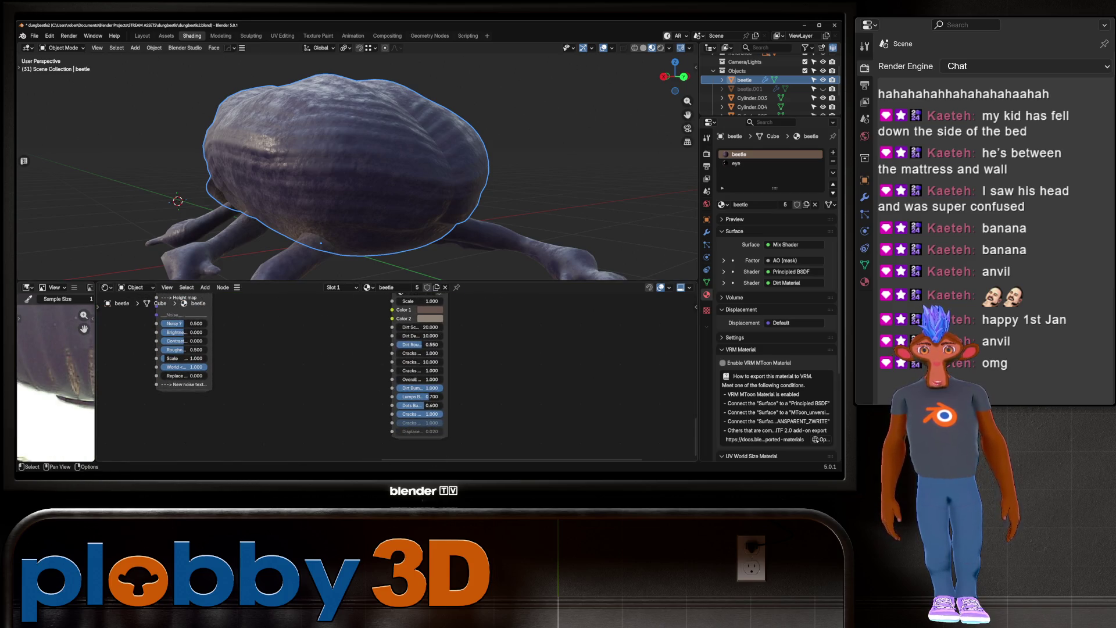
scroll(322, 392, "down", 3)
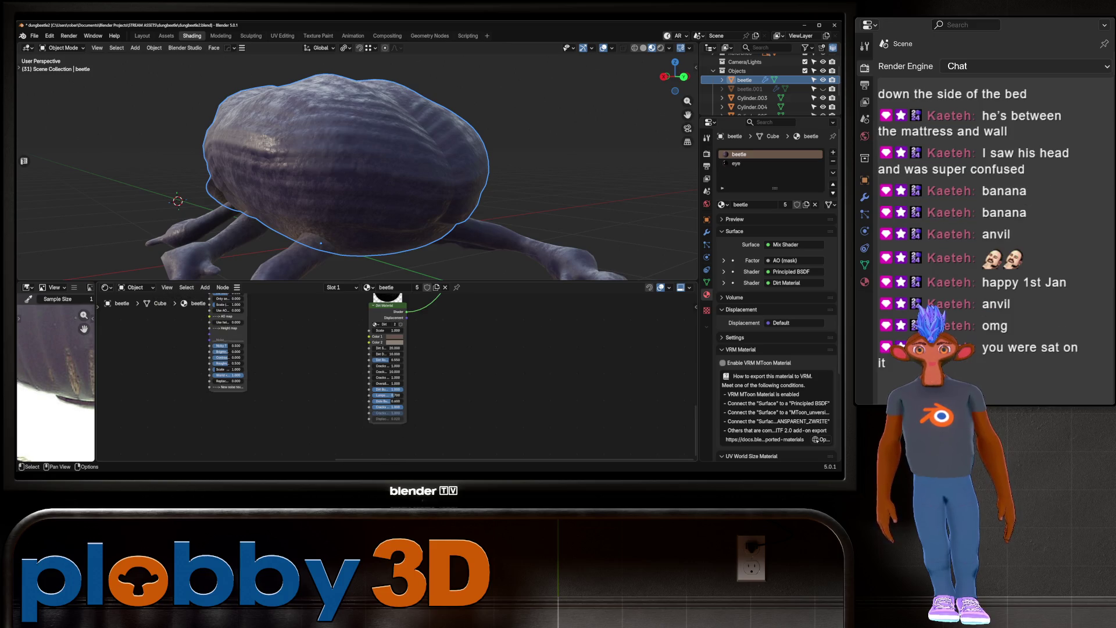
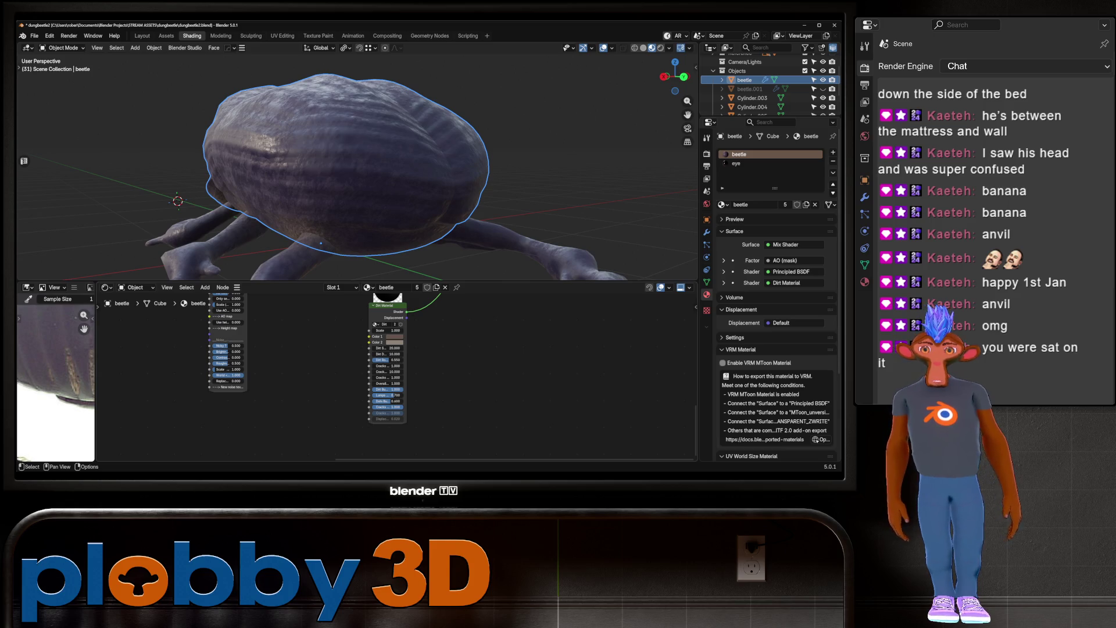
Widen the AO (mask) node and drag its brightness down to about -0.516
scroll(395, 378, "down", 3)
mouse_move(395, 378)
middle_mouse_down()
mouse_move(366, 420)
mouse_move(426, 362)
middle_mouse_up()
scroll(355, 413, "up", 5)
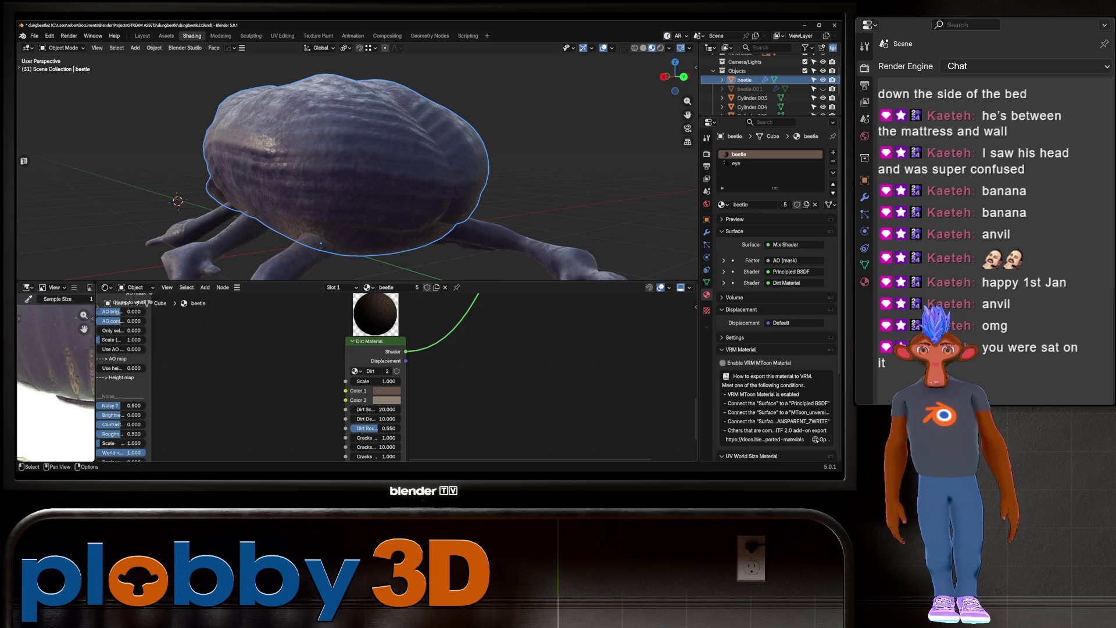
scroll(396, 377, "down", 1)
middle_click_drag(395, 378, 572, 398)
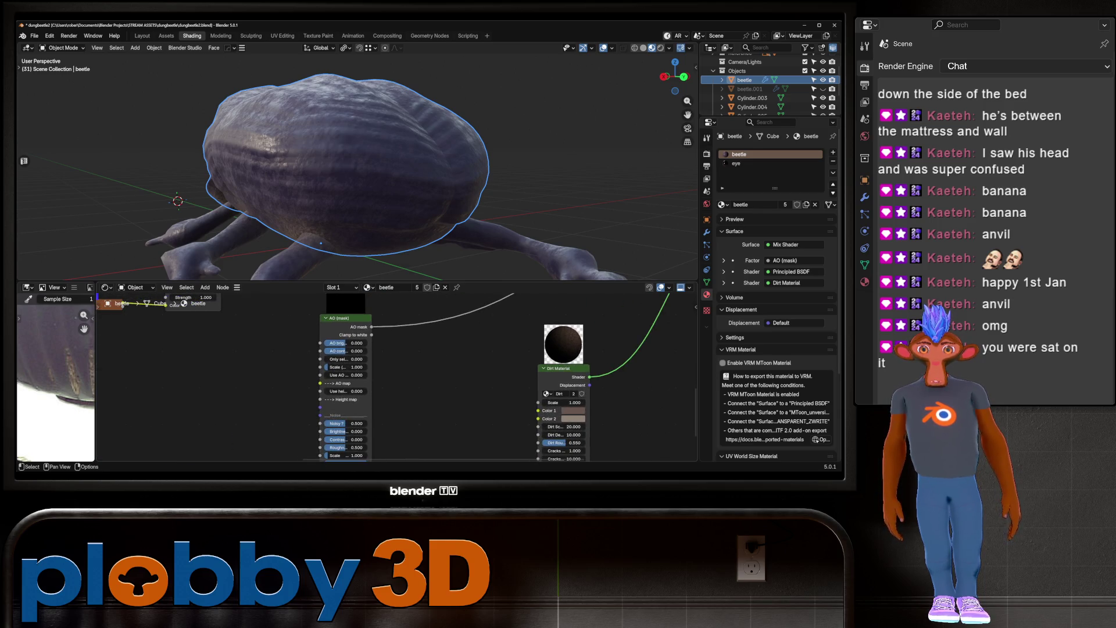
left_click_drag(371, 377, 451, 378)
middle_click_drag(451, 377, 451, 336)
scroll(451, 335, "down", 1)
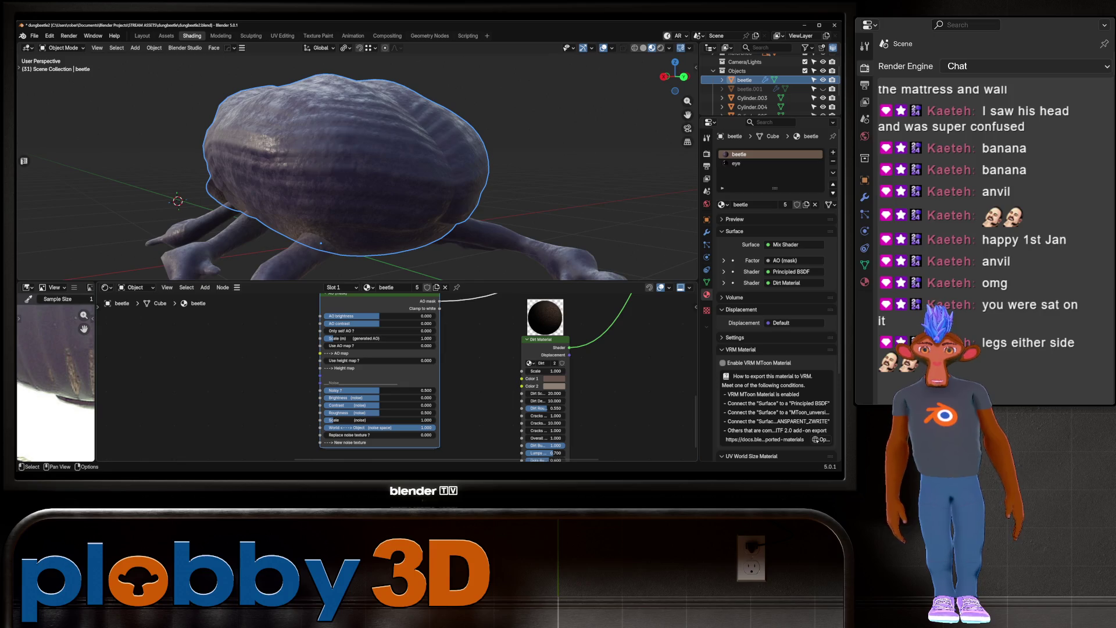
middle_click_drag(348, 175, 256, 175)
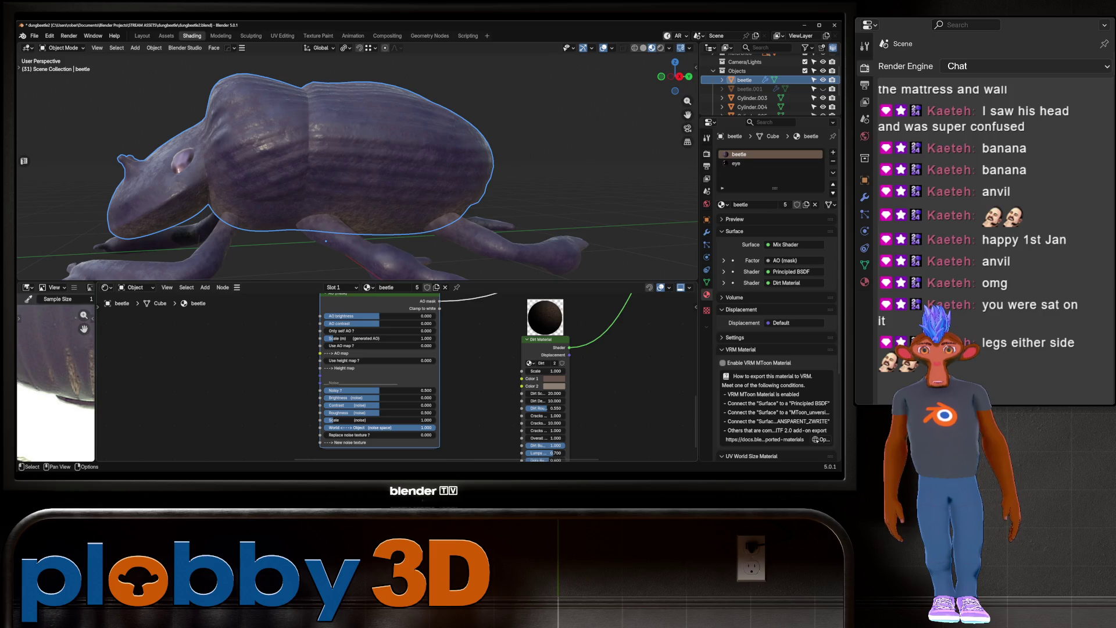
scroll(395, 378, "up", 1)
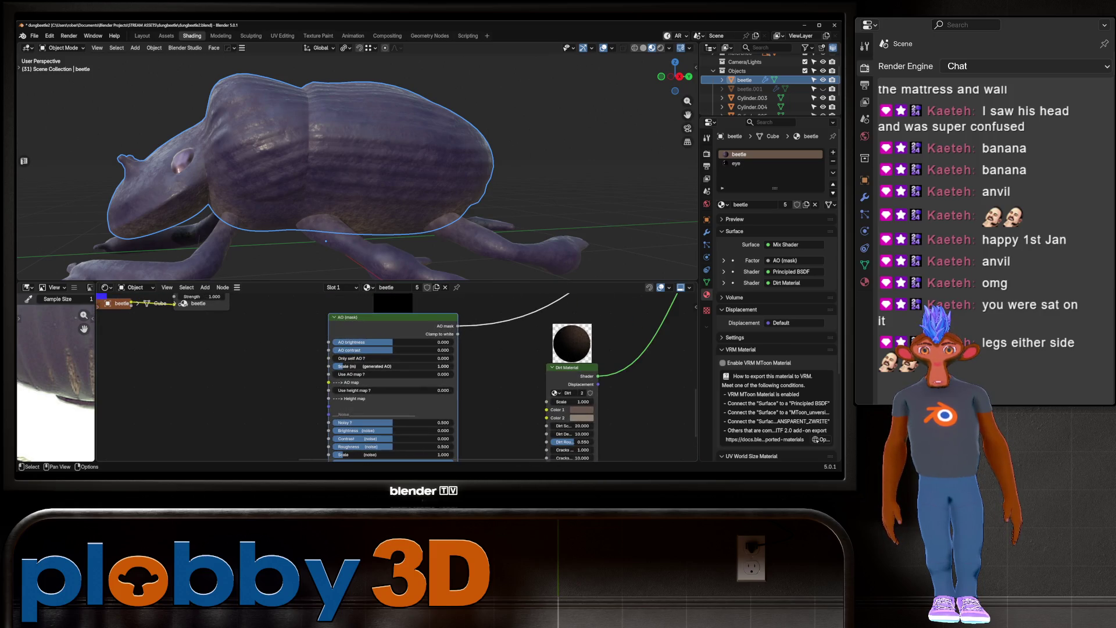
mouse_move(392, 342)
left_mouse_down()
mouse_move(349, 342)
mouse_move(372, 342)
mouse_move(360, 342)
left_mouse_up()
scroll(395, 378, "down", 3)
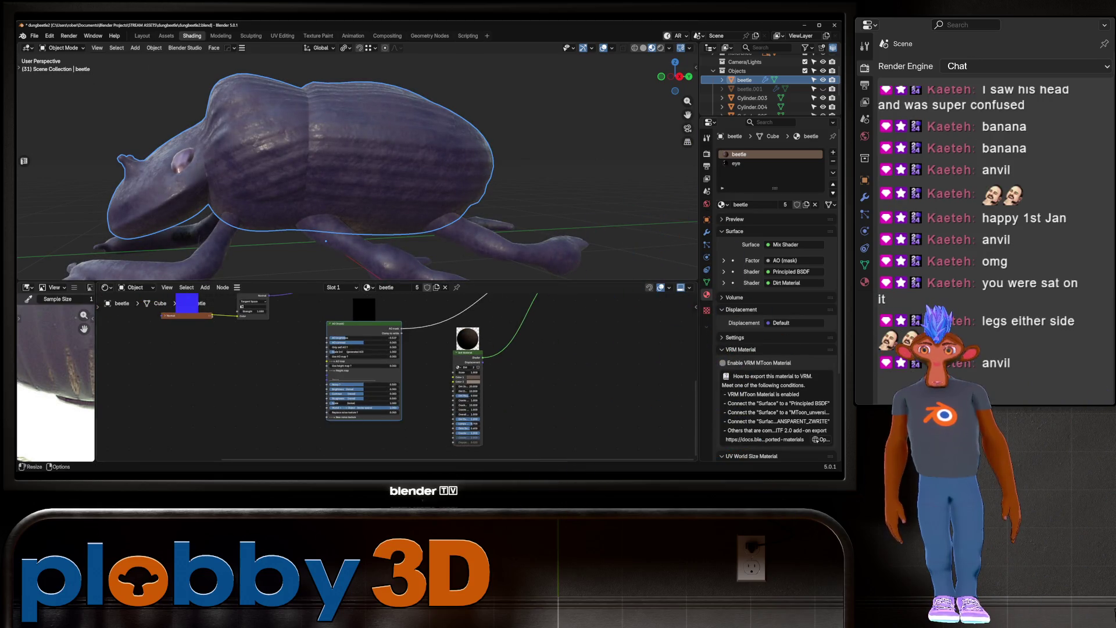
Drag the Edge (mask) node group from SMARTIFY NODES' Node-groups catalog into the shader
left_click(27, 287)
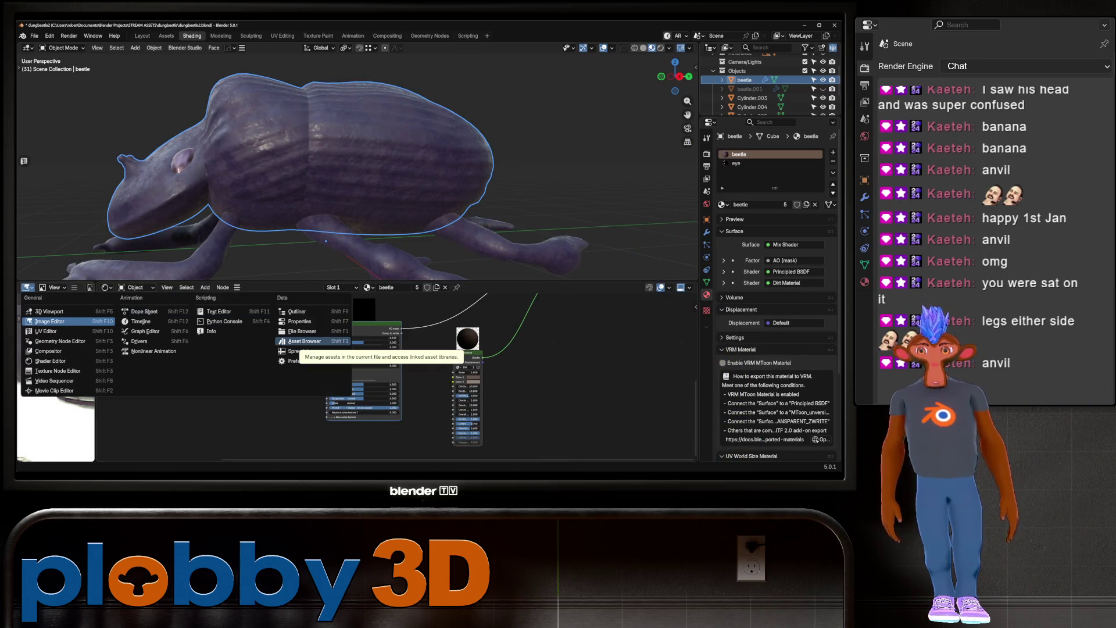
left_click(299, 342)
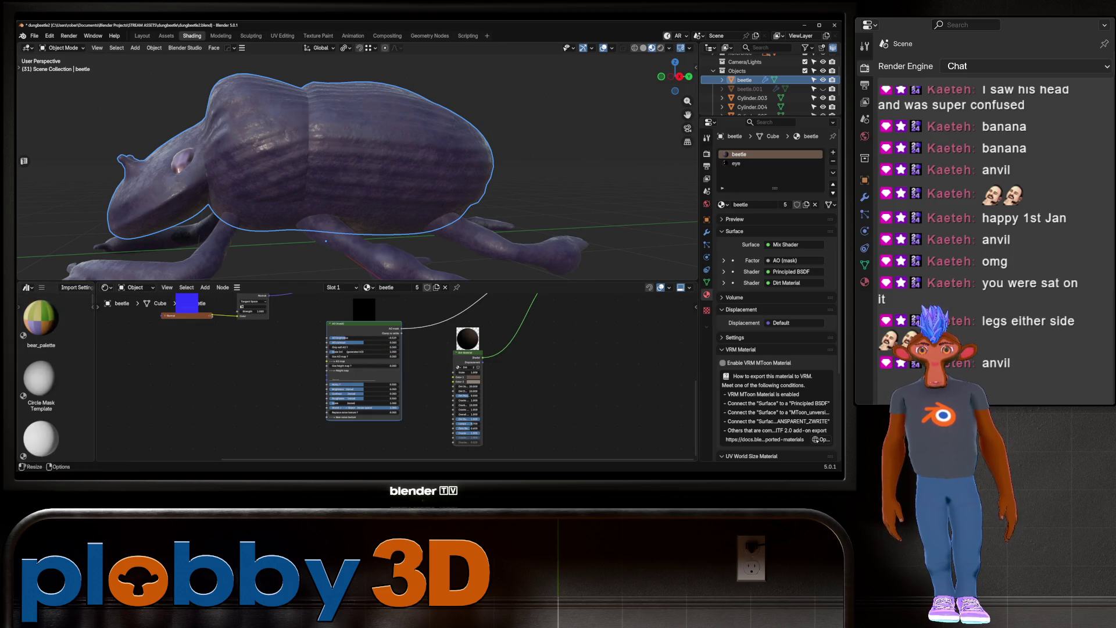
left_click_drag(96, 372, 360, 372)
left_click(67, 301)
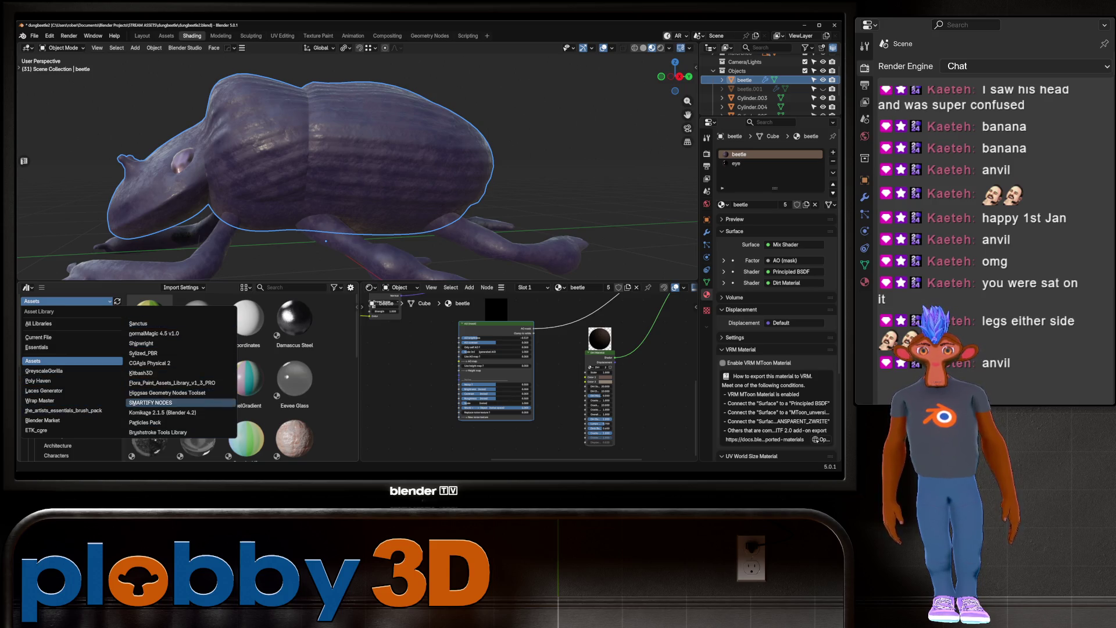
left_click(150, 402)
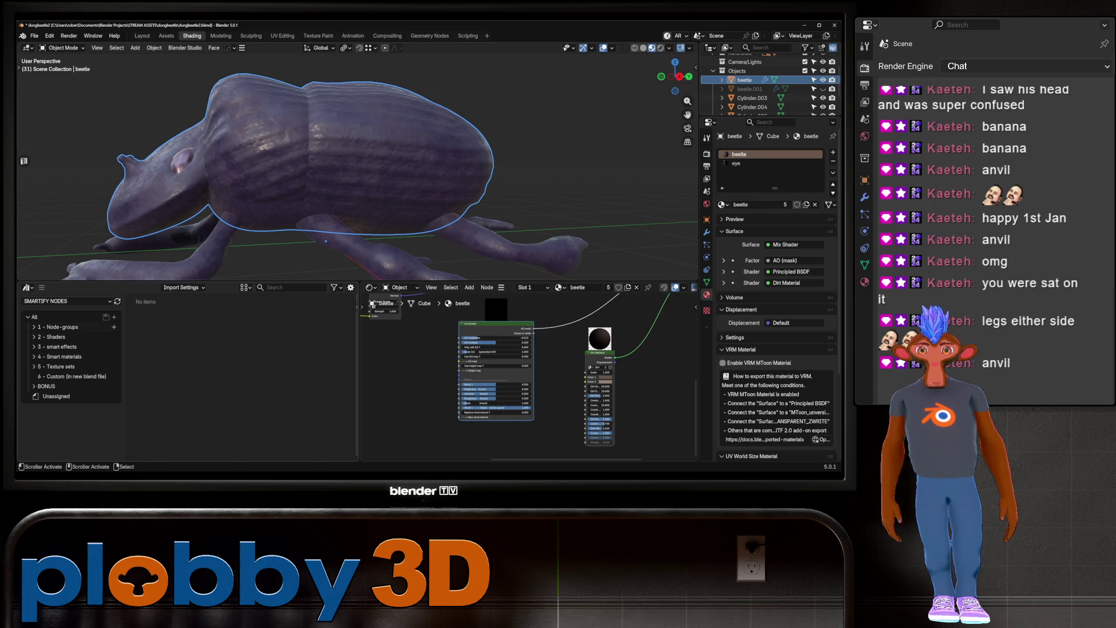
left_click(59, 327)
scroll(220, 378, "down", 3)
left_click_drag(246, 349, 404, 418)
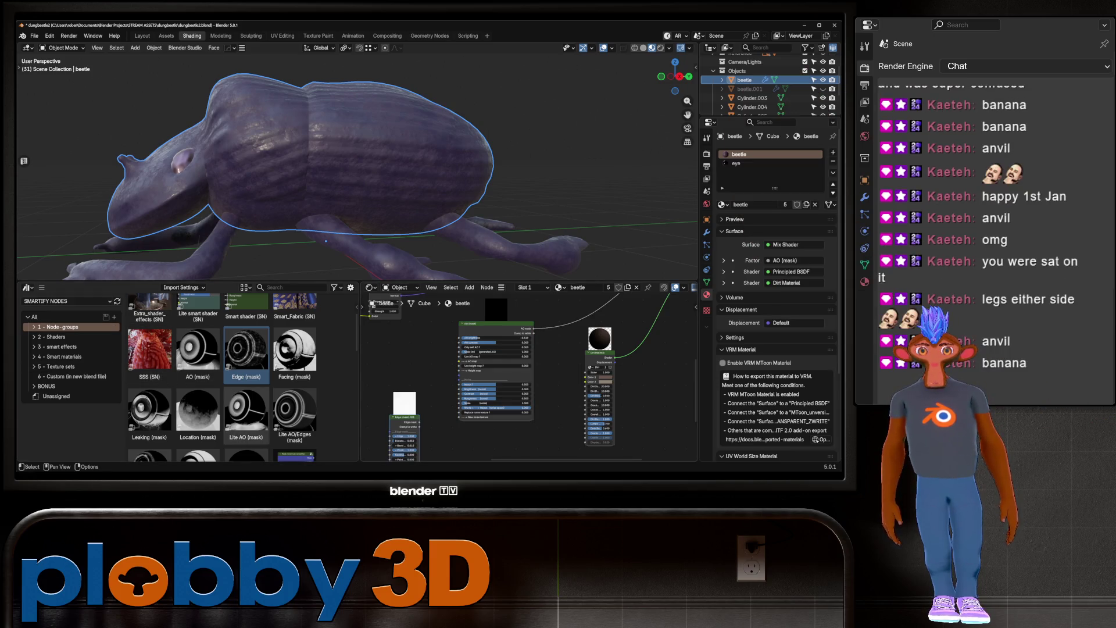
Turn the left area into an Image Editor showing the Morphology-1-green.jpg reference
left_click(27, 287)
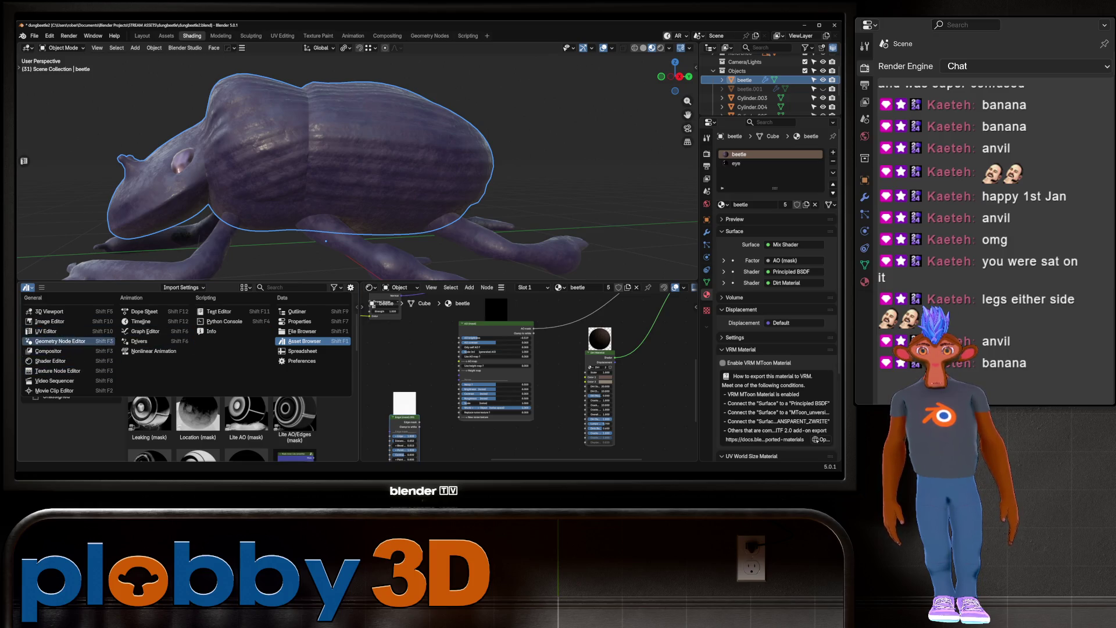
left_click(50, 321)
scroll(220, 377, "down", 5)
scroll(180, 395, "up", 8)
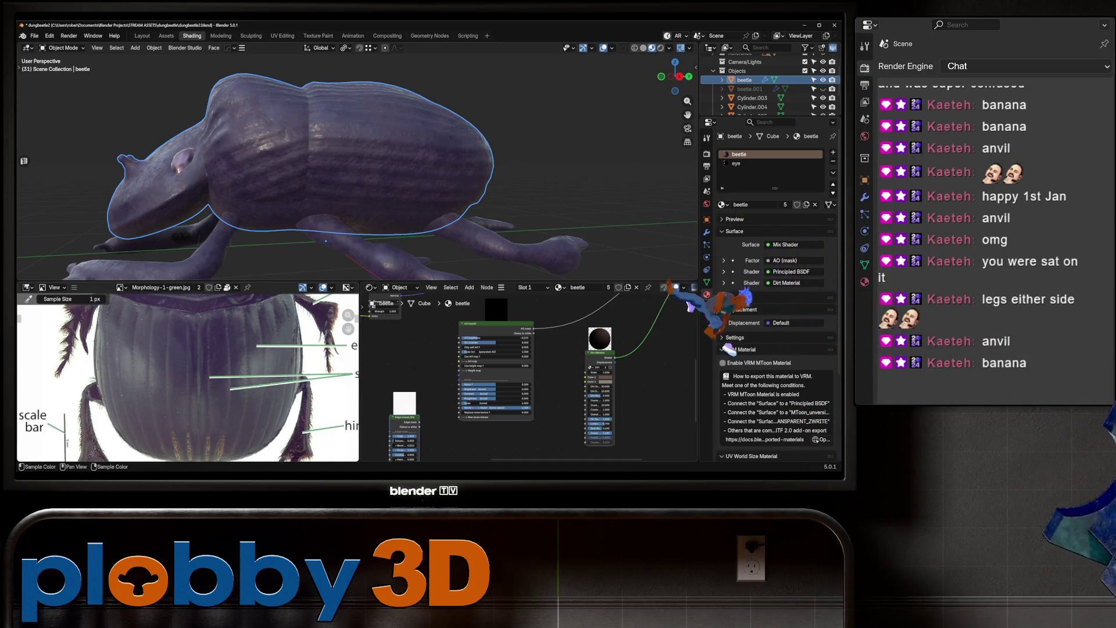
scroll(261, 378, "down", 5)
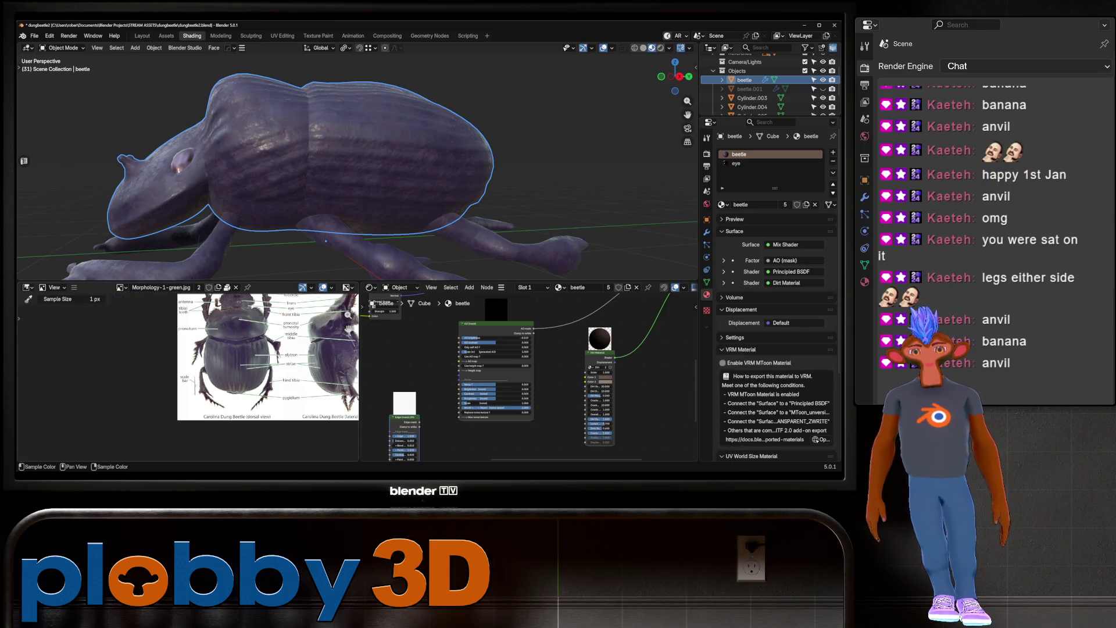
scroll(257, 361, "up", 3)
scroll(523, 372, "down", 2)
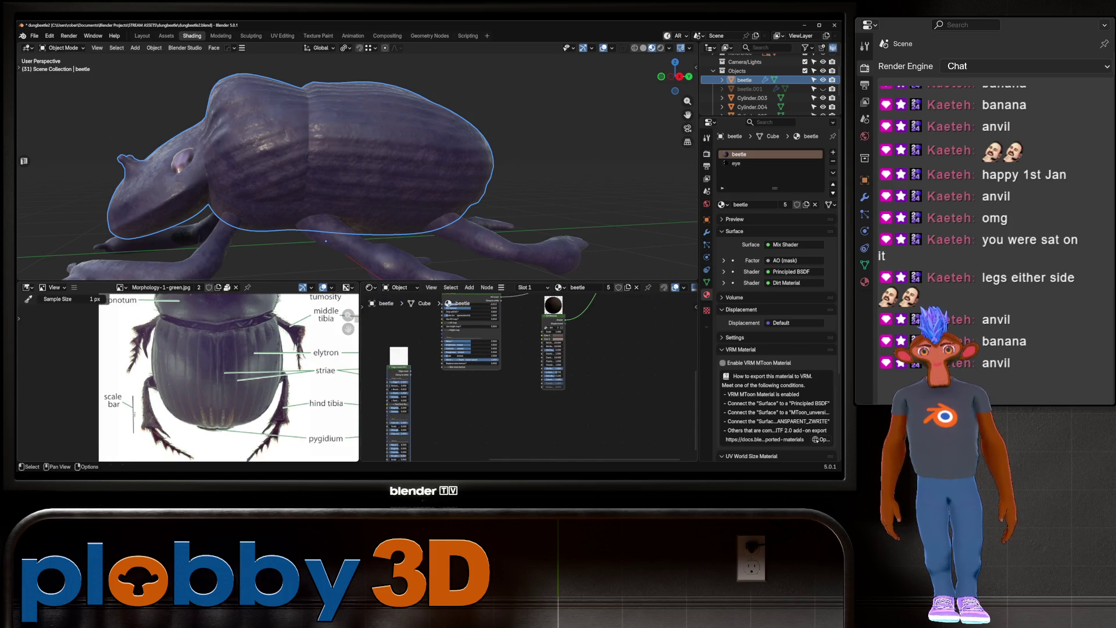
scroll(321, 373, "up", 1)
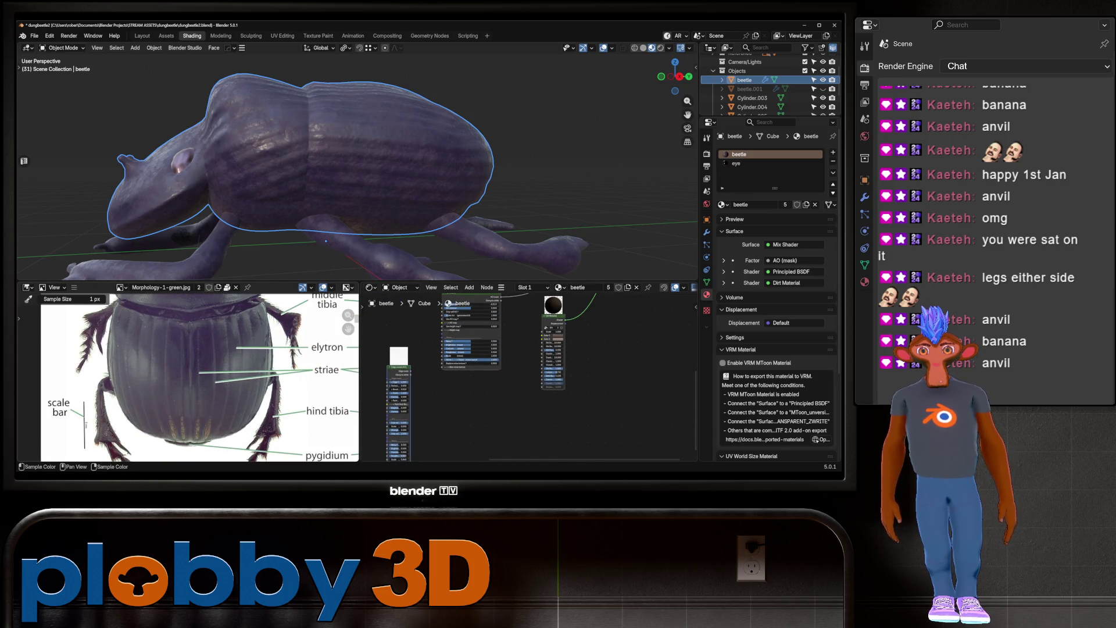
scroll(325, 375, "up", 1)
scroll(326, 375, "down", 3)
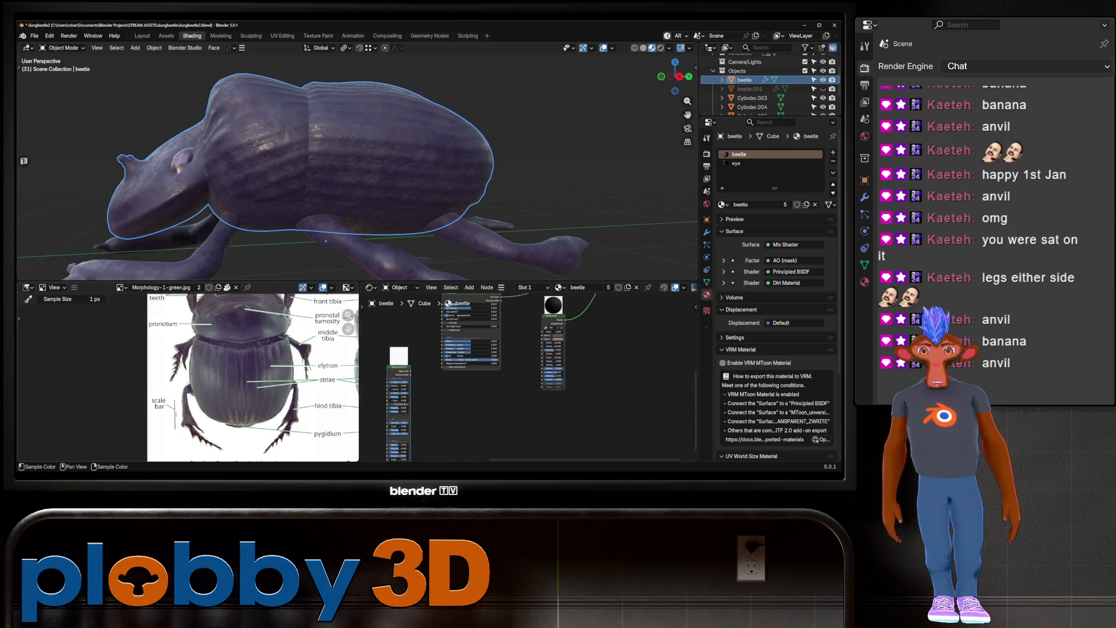
scroll(453, 401, "down", 2)
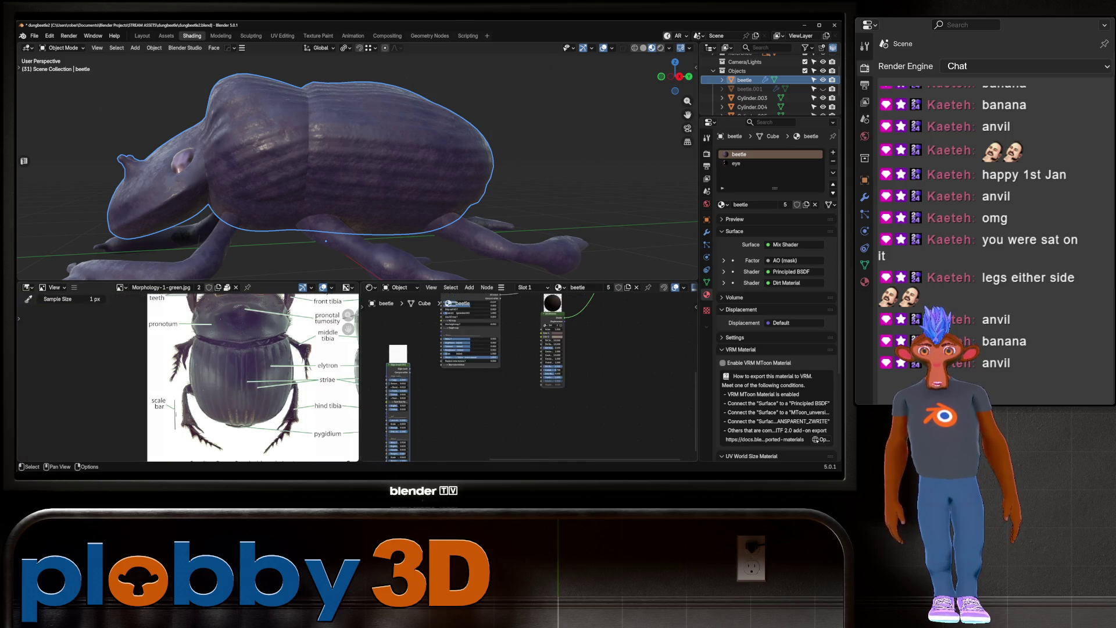
scroll(453, 401, "up", 2)
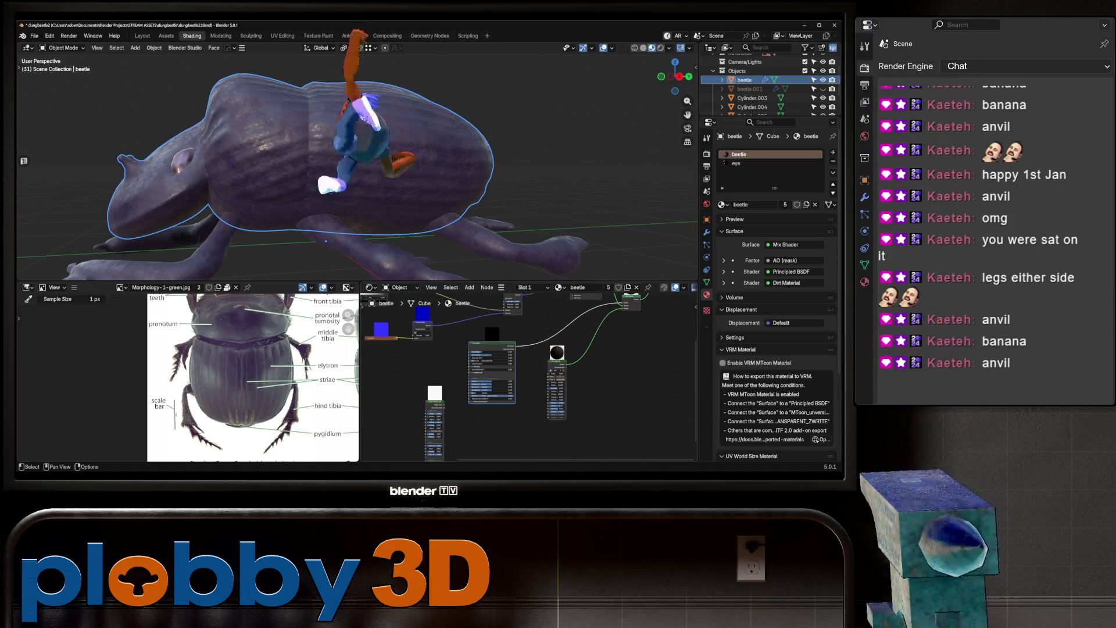
Delete the AO (mask) node and feed Edge (mask) into the mix factor
key("x")
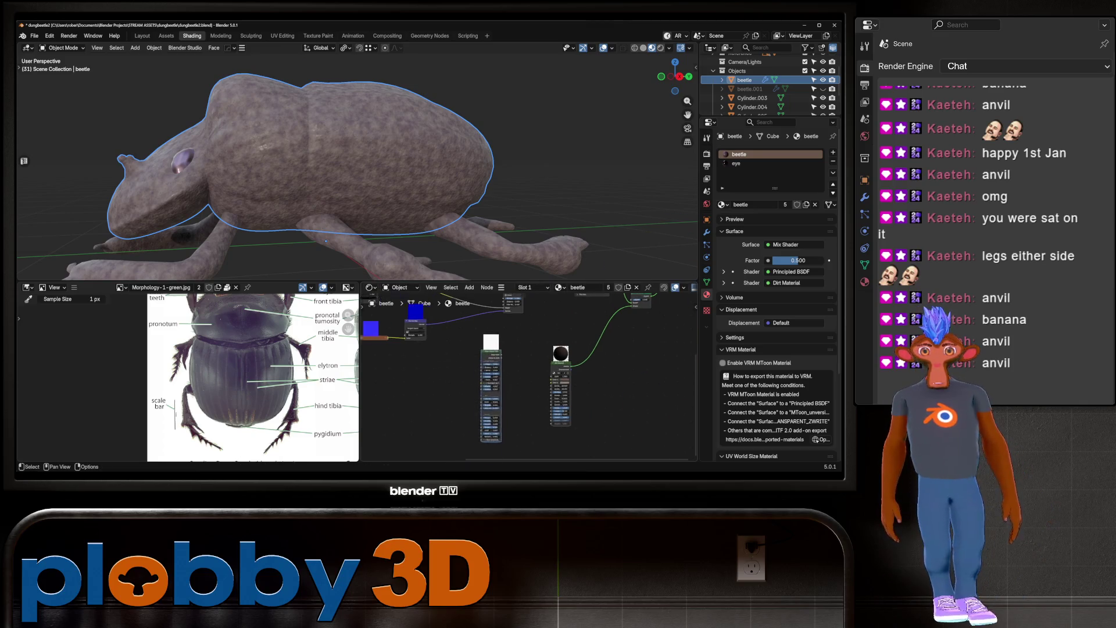
left_click_drag(446, 379, 568, 330)
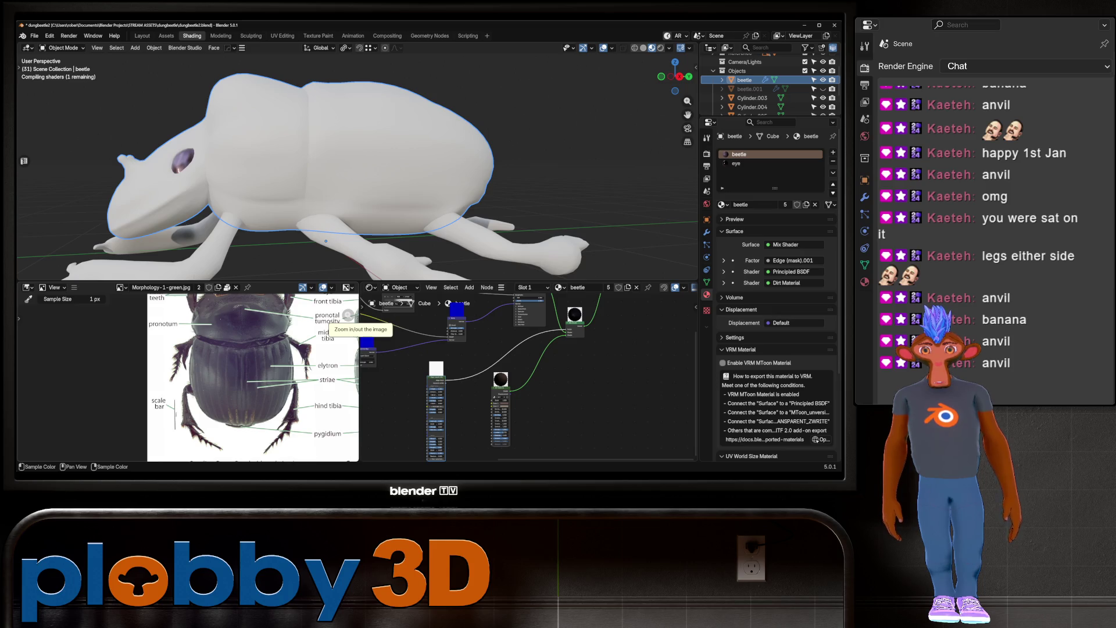
middle_click_drag(349, 233, 581, 232)
middle_click_drag(349, 232, 198, 232)
scroll(458, 401, "up", 1)
scroll(425, 393, "up", 4)
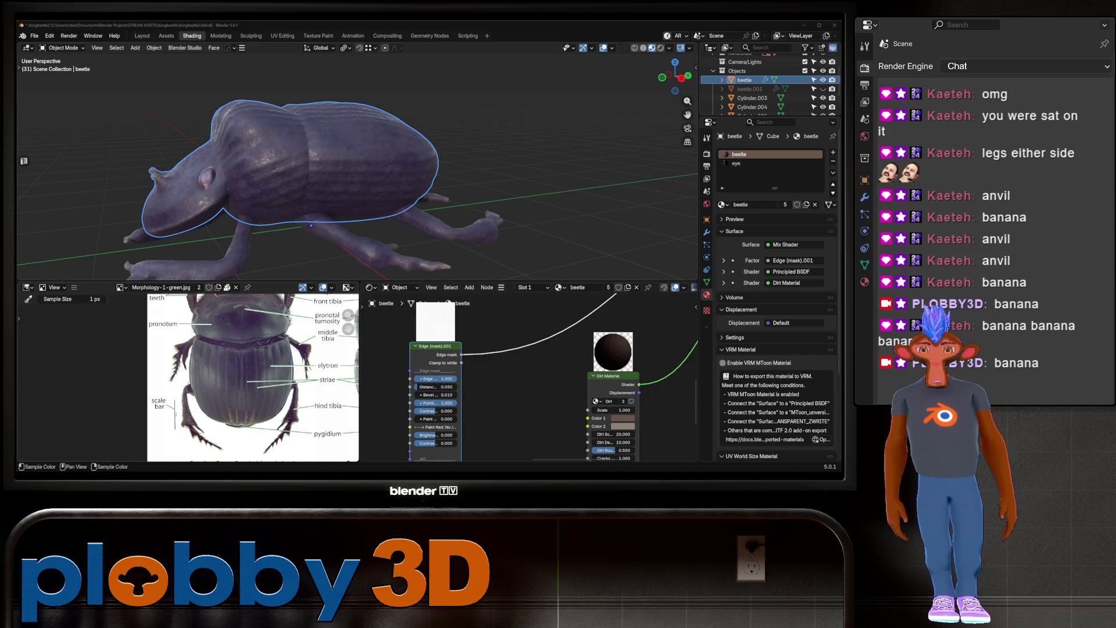
scroll(348, 316, "down", 5)
scroll(349, 325, "up", 5)
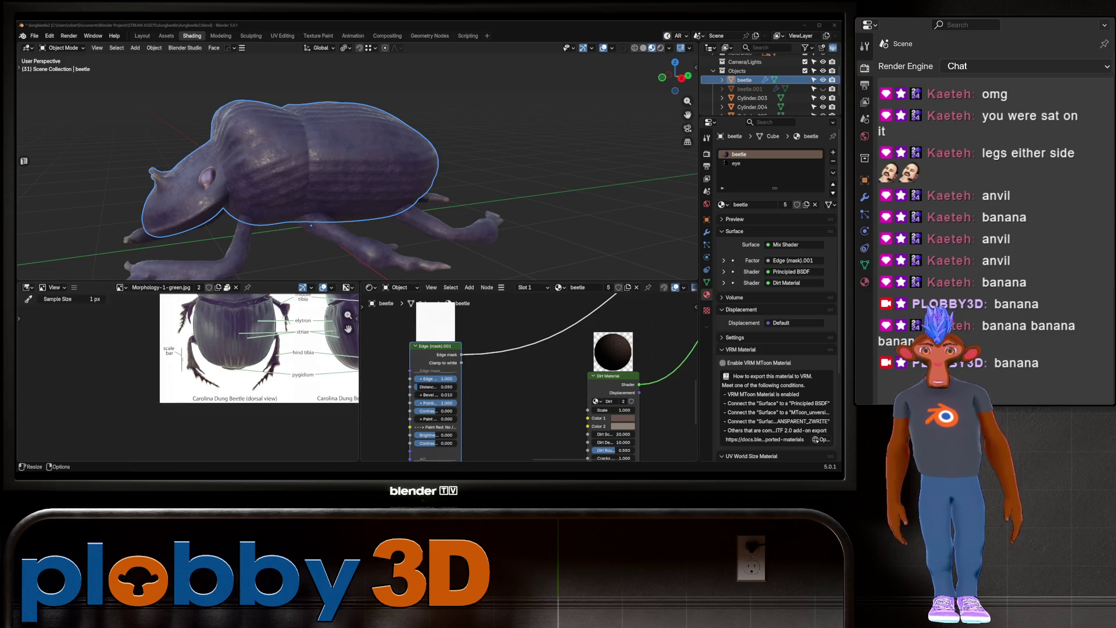
scroll(581, 360, "down", 3)
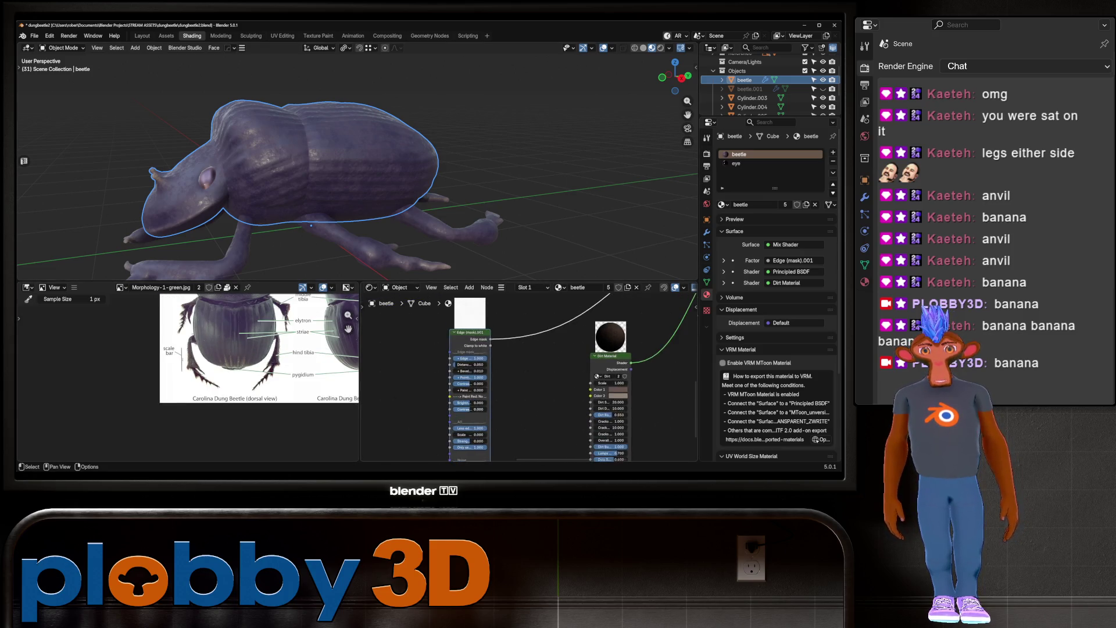
scroll(474, 405, "up", 1)
Raise the edge mask contrast to 0.275
left_click_drag(465, 377, 480, 376)
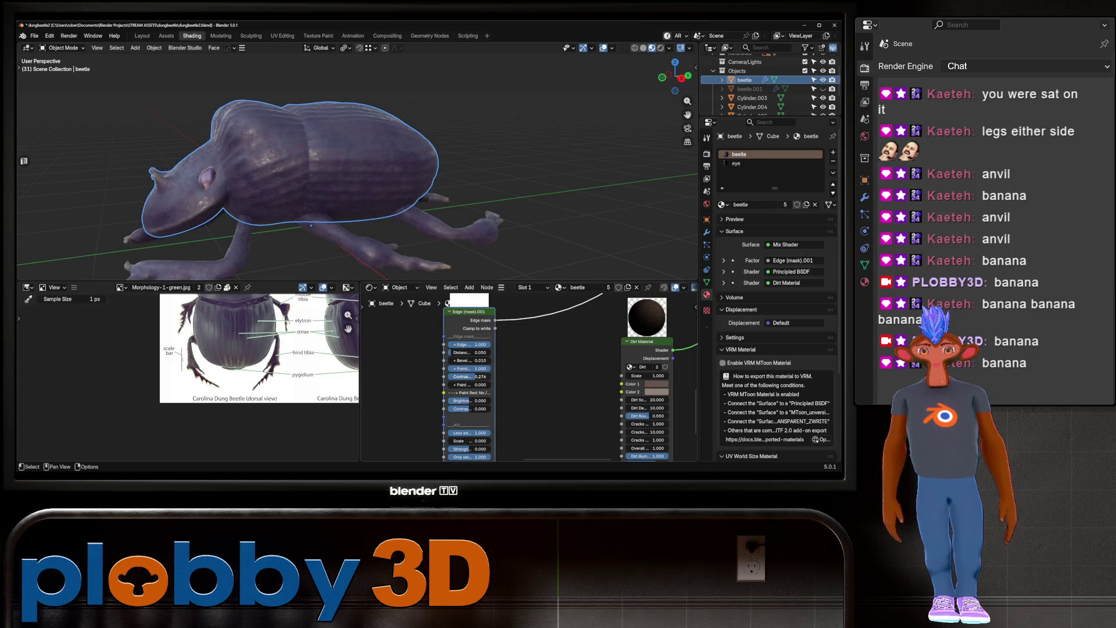
left_click_drag(481, 376, 480, 376)
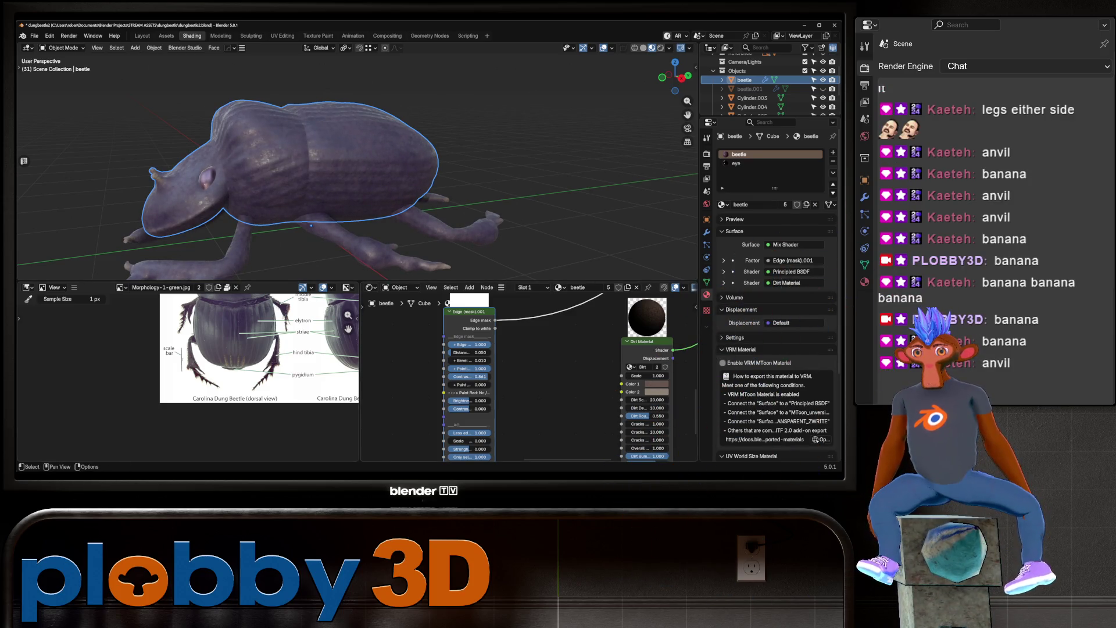
scroll(480, 376, "up", 3)
scroll(480, 376, "down", 2)
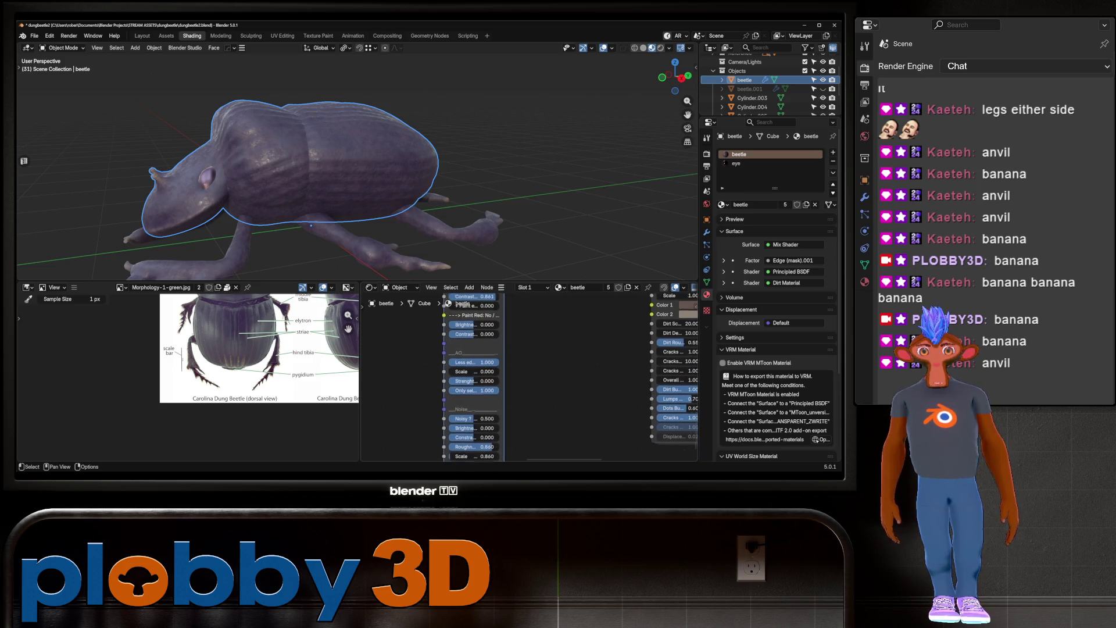
Trial and cancel AO Scale and Bevel changes, then set edge mask Distance to 0.111
left_click_drag(474, 371, 486, 371)
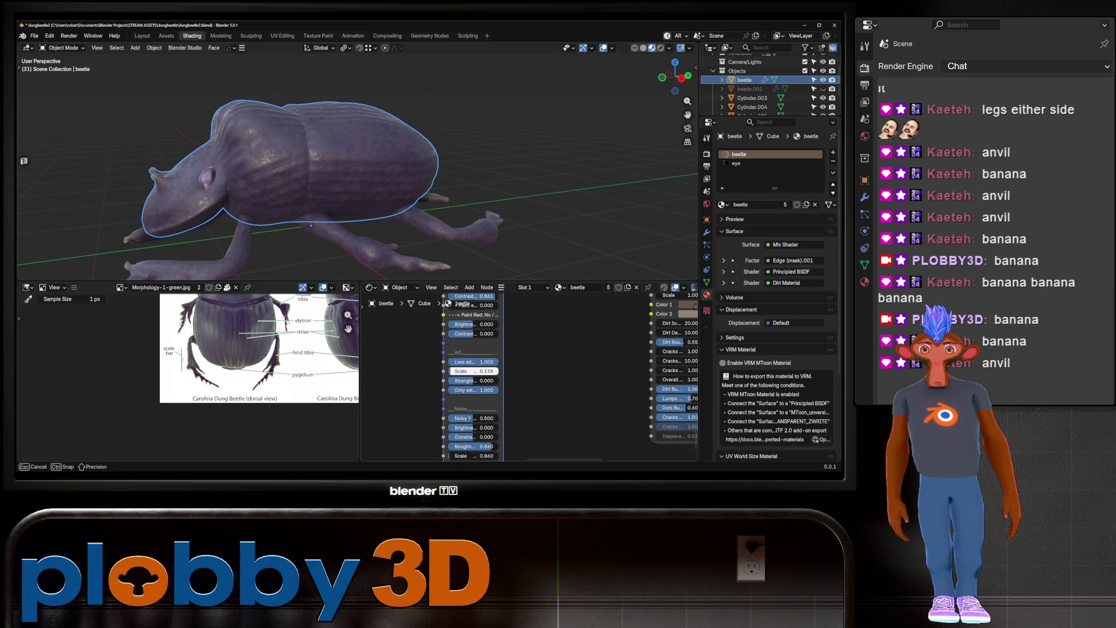
key("Escape")
scroll(474, 371, "down", 1)
middle_click_drag(473, 370, 488, 407)
left_click_drag(482, 369, 488, 369)
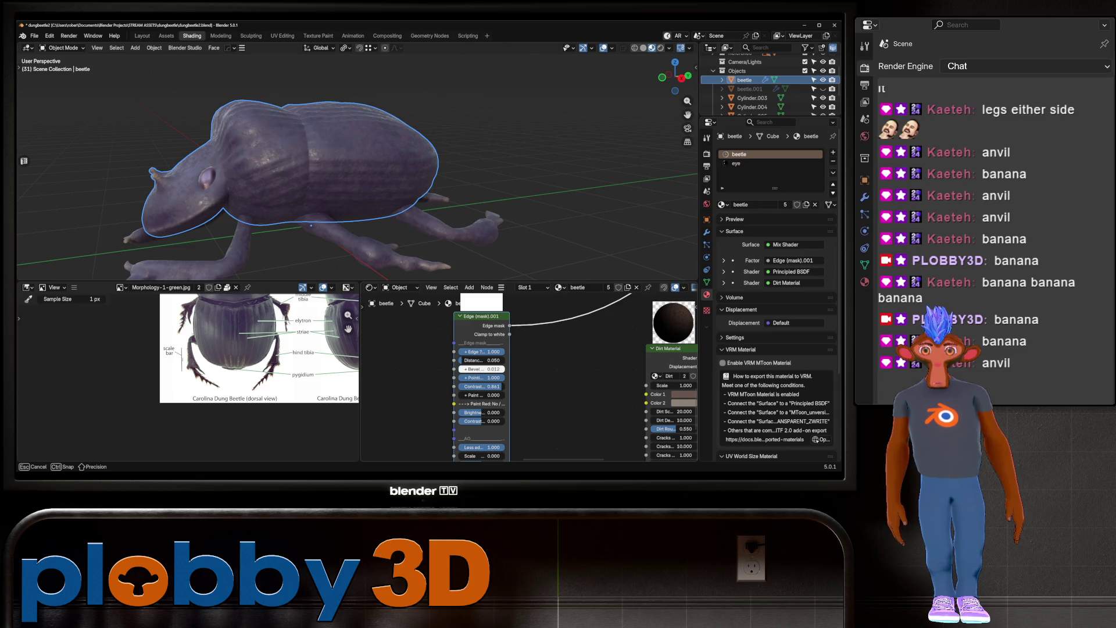
key("Escape")
mouse_move(481, 361)
left_mouse_down()
mouse_move(499, 361)
mouse_move(488, 360)
left_mouse_up()
middle_click_drag(372, 174, 221, 174)
scroll(221, 174, "up", 5)
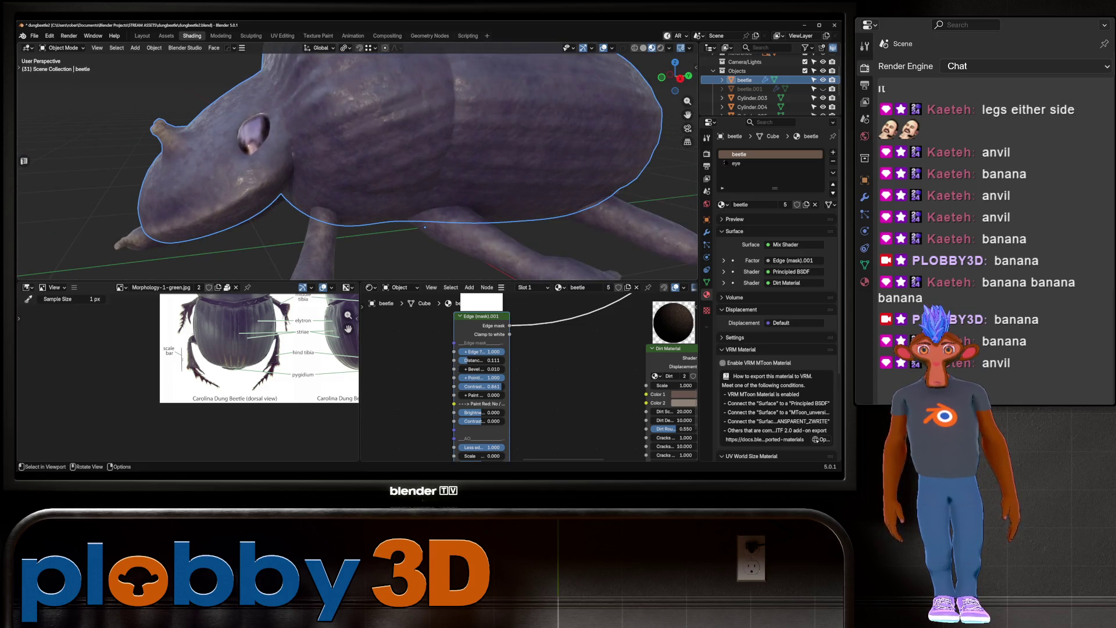
Lower the Edge mask node's Edge value to 0.750
middle_click_drag(552, 407, 551, 377)
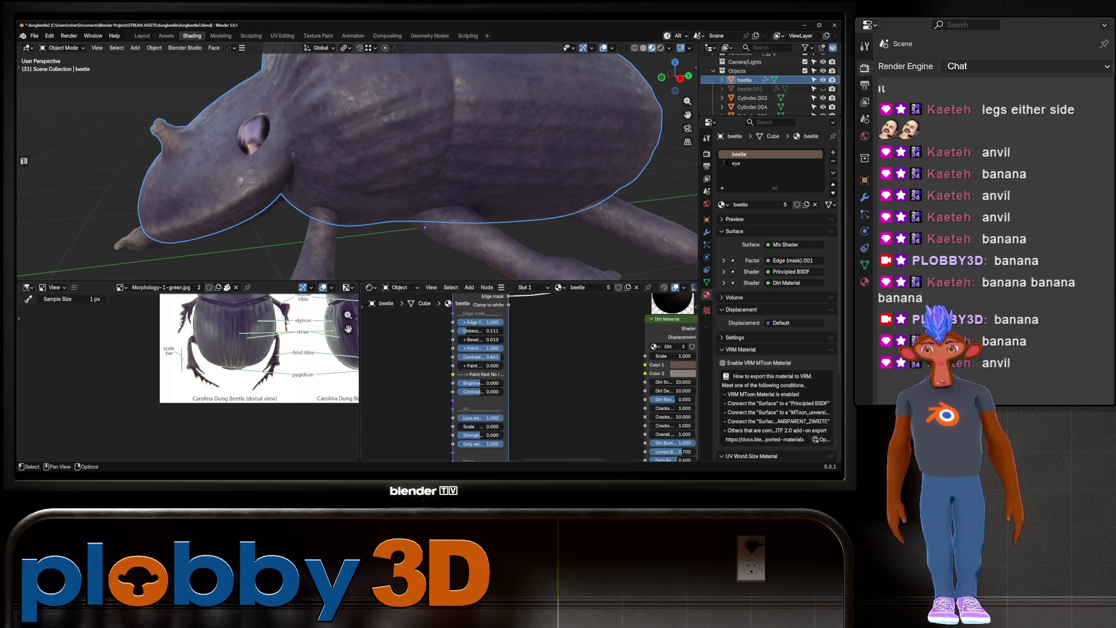
scroll(529, 378, "down", 3)
middle_click_drag(552, 378, 486, 405)
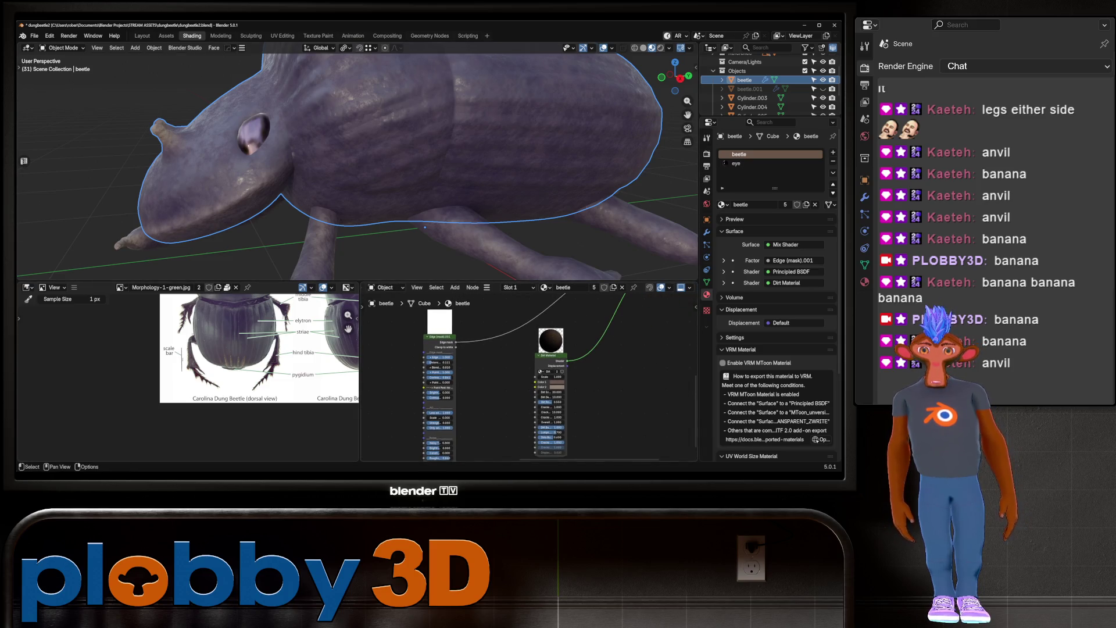
scroll(401, 447, "up", 2)
mouse_move(448, 302)
middle_mouse_down()
mouse_move(482, 366)
mouse_move(461, 351)
middle_mouse_up()
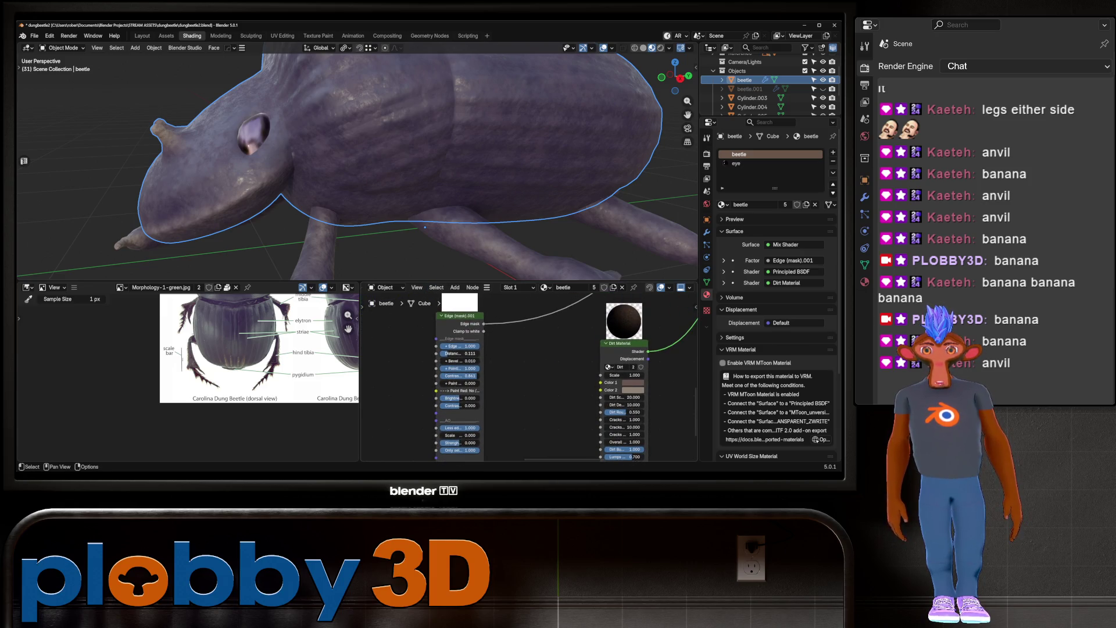
left_click_drag(463, 346, 474, 346)
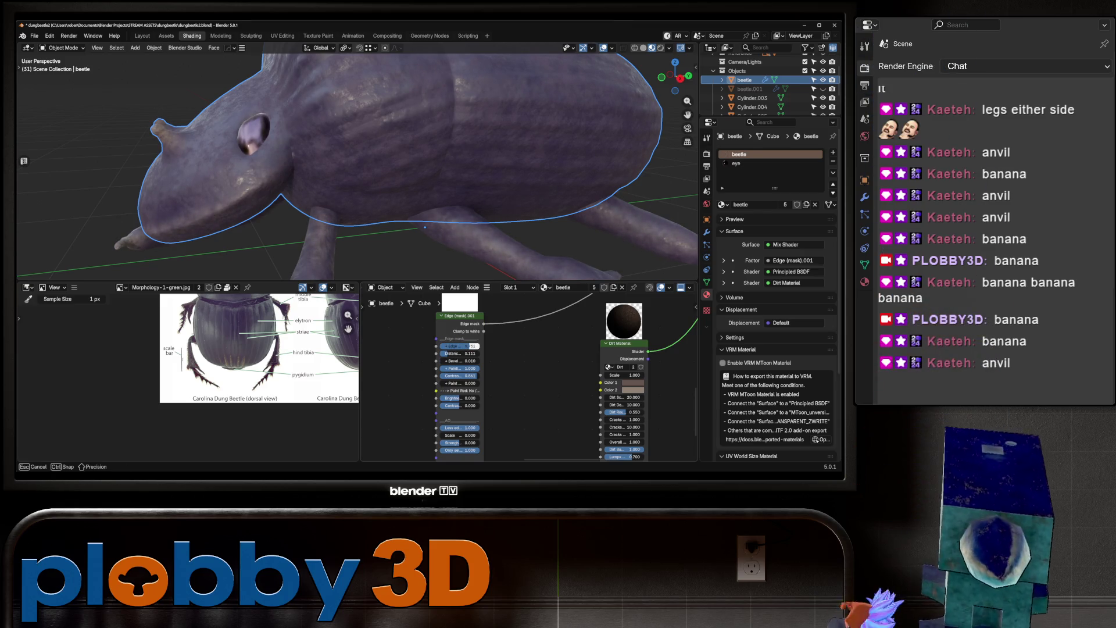
Raise the Dirt Material's Cracks value to 2.000
mouse_move(407, 175)
middle_mouse_down()
mouse_move(354, 192)
mouse_move(364, 154)
mouse_move(383, 175)
mouse_move(415, 172)
middle_mouse_up()
middle_click_drag(581, 378, 499, 294)
left_click_drag(543, 353, 551, 353)
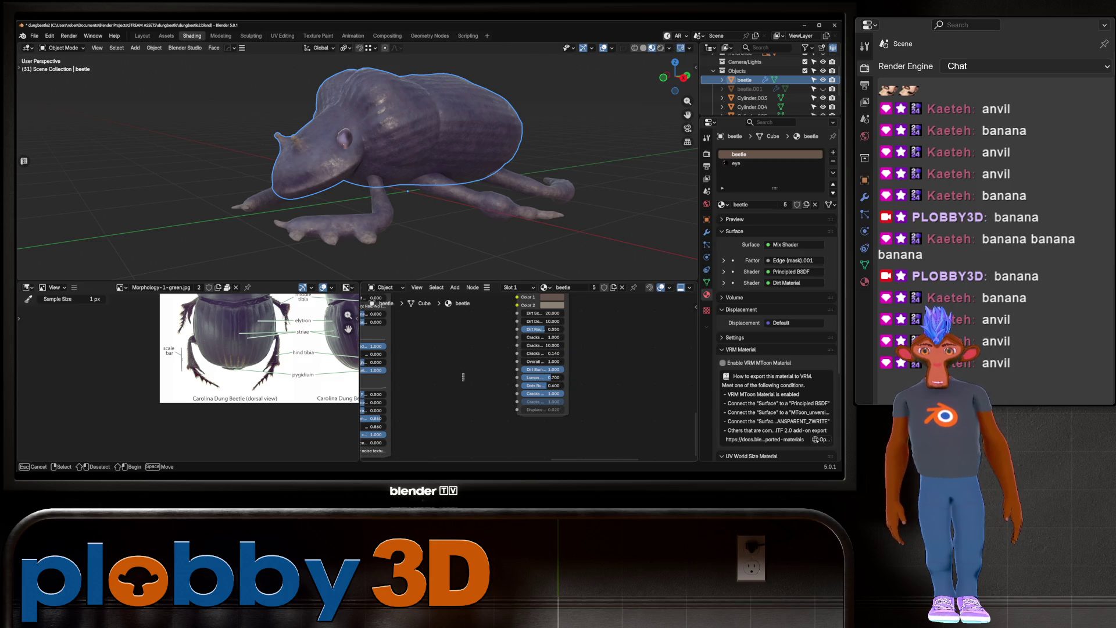
Raise the Dirt Material's Dirt Detail to 13.810
scroll(481, 349, "down", 1)
scroll(465, 348, "up", 3)
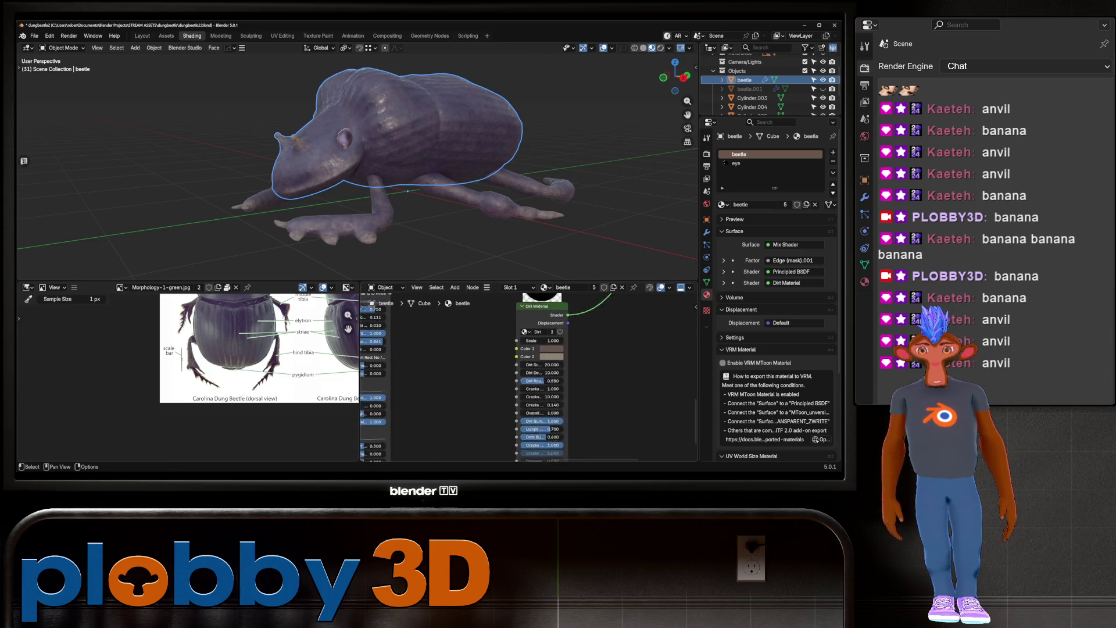
middle_click_drag(565, 377, 488, 368)
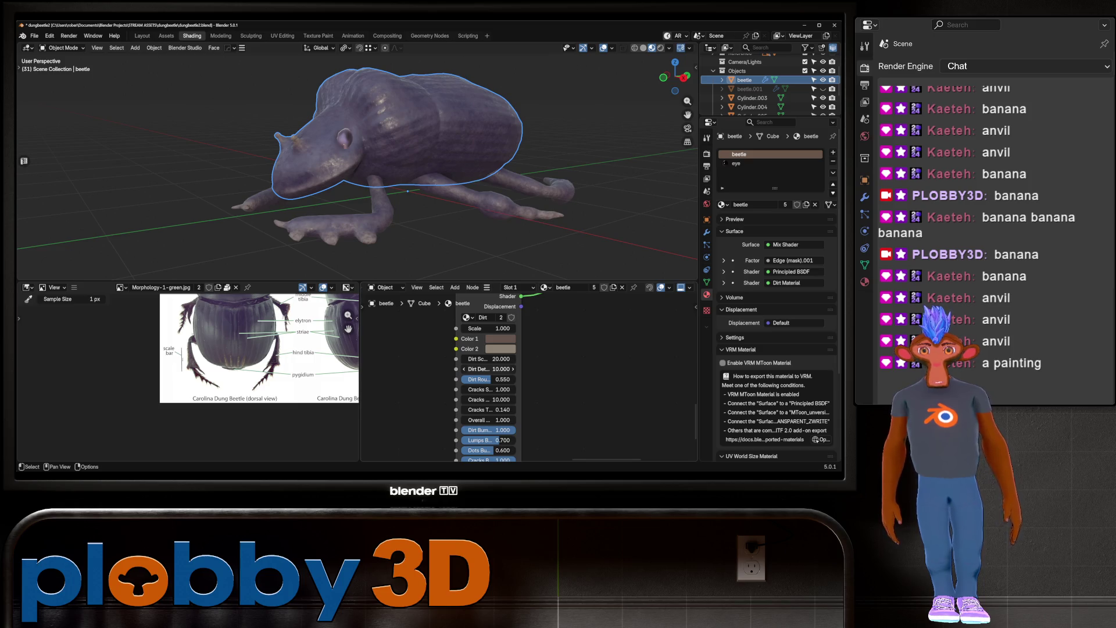
left_click_drag(482, 369, 484, 369)
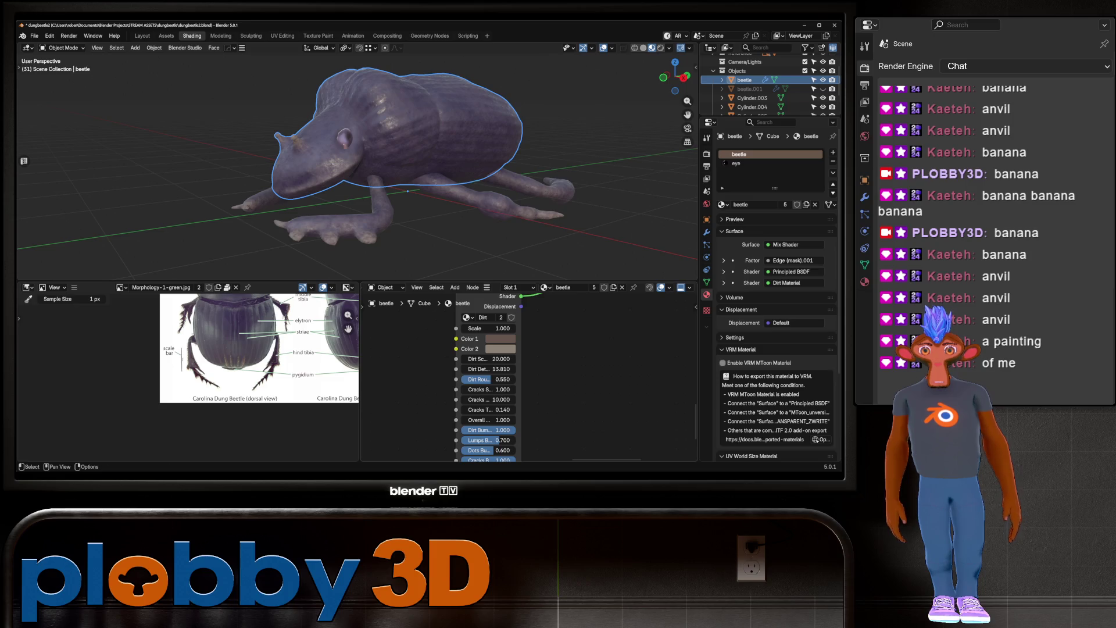
Set the Edge mask node's AO Scale to 2.000
scroll(523, 378, "down", 2)
middle_click_drag(523, 377, 591, 376)
scroll(417, 373, "up", 2)
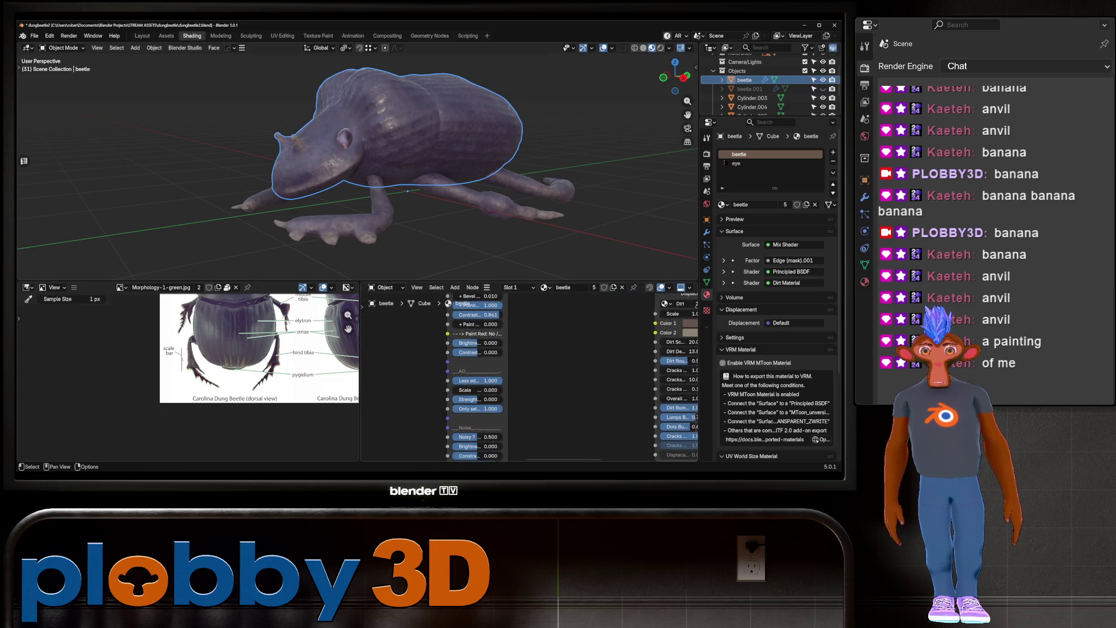
mouse_move(485, 389)
left_mouse_down()
mouse_move(514, 389)
mouse_move(467, 389)
mouse_move(488, 389)
left_mouse_up()
mouse_move(348, 175)
middle_mouse_down()
mouse_move(407, 174)
mouse_move(418, 239)
mouse_move(436, 239)
mouse_move(465, 174)
mouse_move(448, 245)
mouse_move(384, 215)
middle_mouse_up()
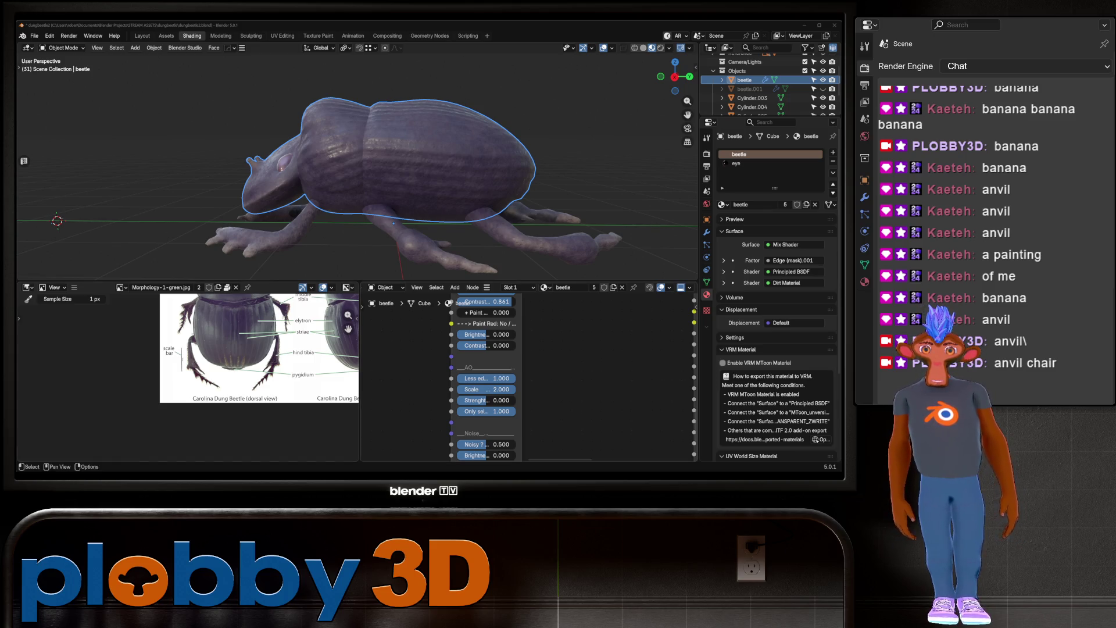
Set the edge mask's lower Contrast slider to 0.088
scroll(453, 372, "up", 2)
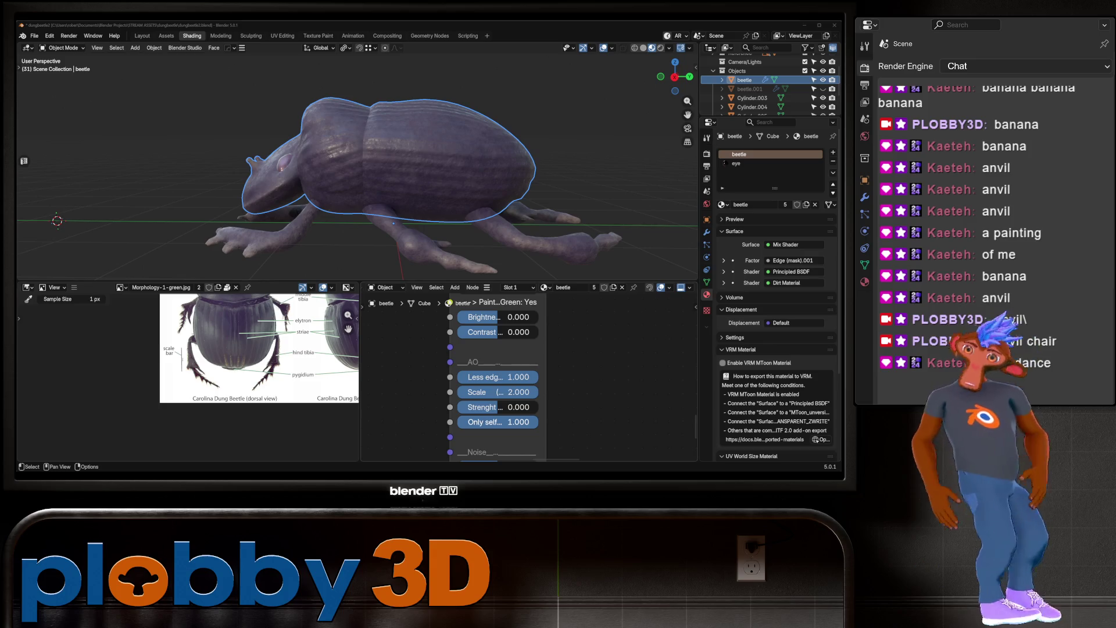
scroll(468, 410, "down", 2)
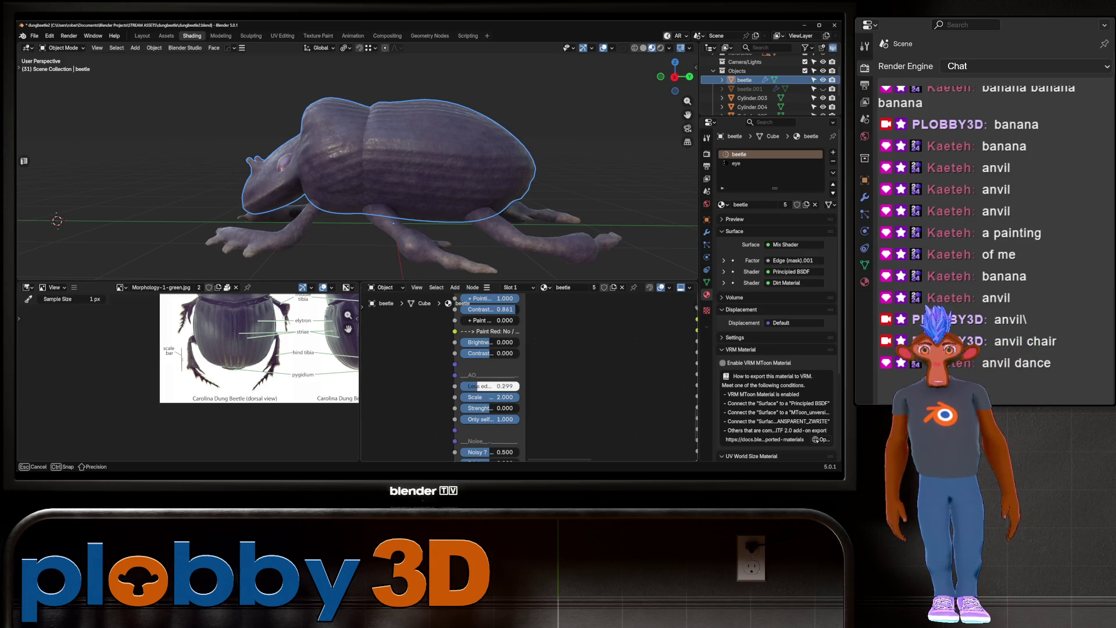
mouse_move(490, 353)
left_mouse_down()
mouse_move(474, 353)
mouse_move(492, 352)
left_mouse_up()
Raise the edge mask's Noisy slider toward 0.990
mouse_move(407, 174)
middle_mouse_down()
mouse_move(314, 175)
mouse_move(273, 201)
mouse_move(255, 239)
mouse_move(296, 163)
mouse_move(338, 168)
middle_mouse_up()
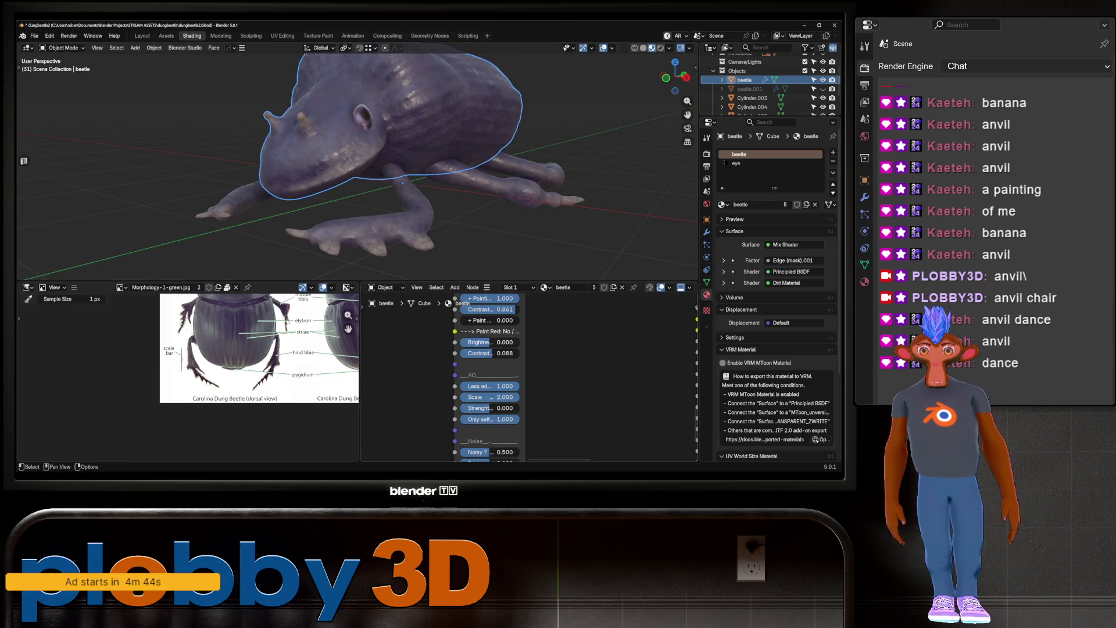
scroll(491, 379, "down", 2)
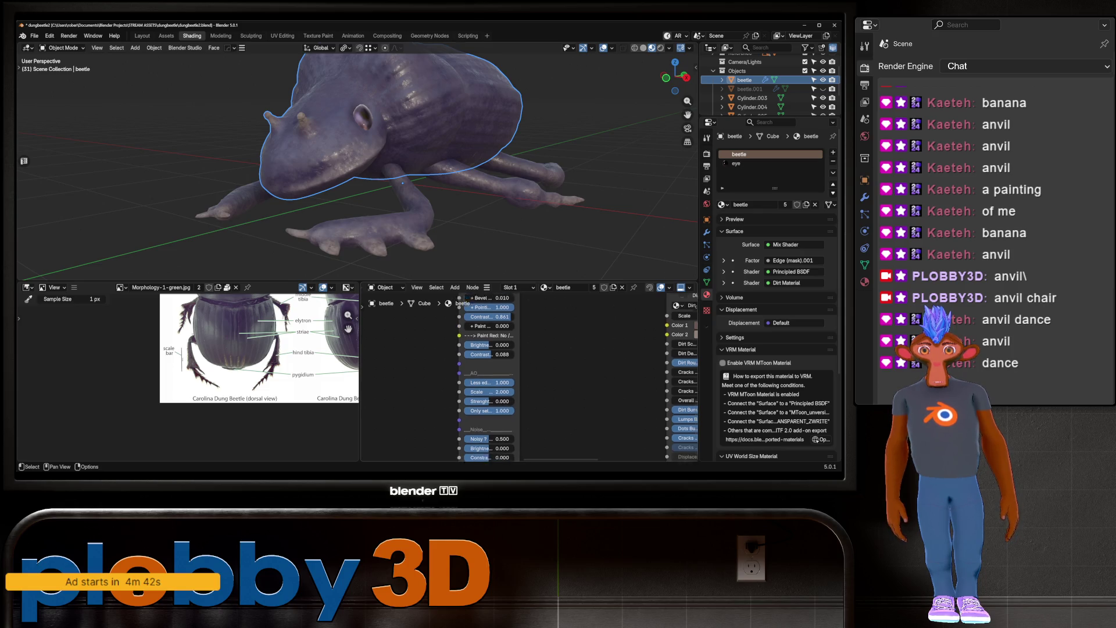
mouse_move(474, 380)
left_mouse_down()
mouse_move(500, 380)
mouse_move(474, 390)
mouse_move(496, 400)
mouse_move(477, 418)
left_mouse_up()
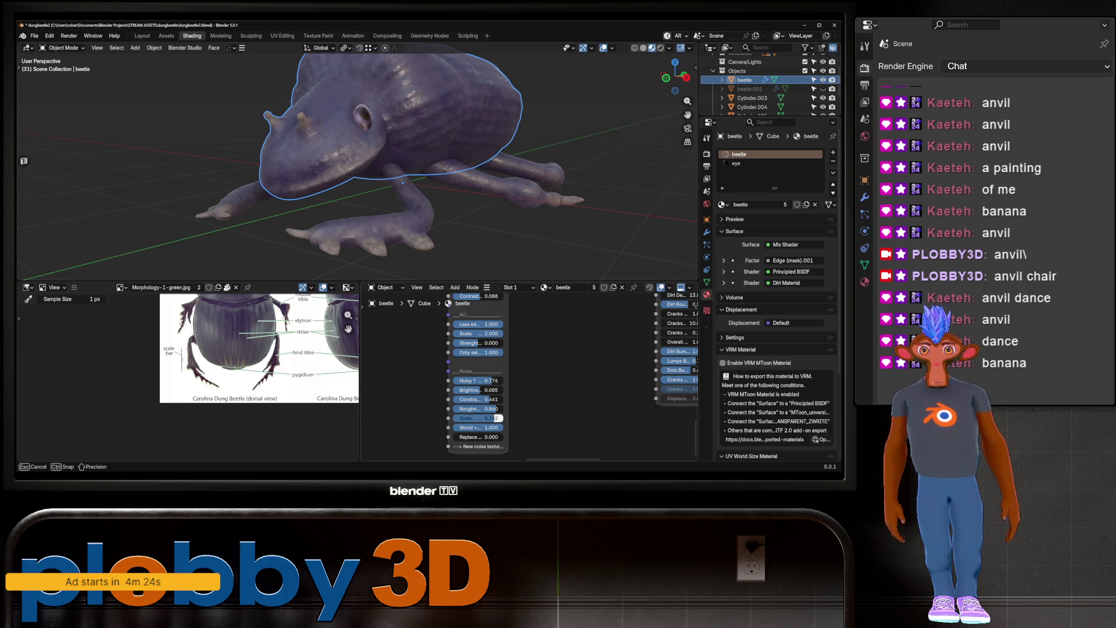
Set the Edge (mask).001 noise Scale to 4.117 and inspect the beetle from above
left_click_drag(477, 418, 465, 418)
mouse_move(407, 146)
middle_mouse_down()
mouse_move(360, 209)
mouse_move(355, 128)
middle_mouse_up()
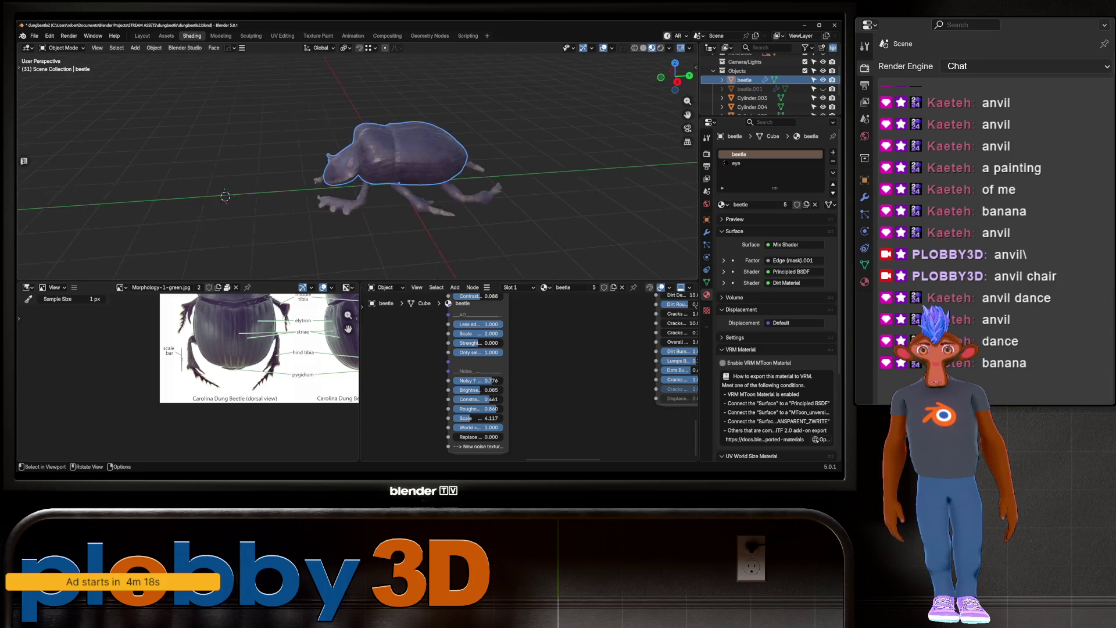
scroll(358, 163, "up", 6)
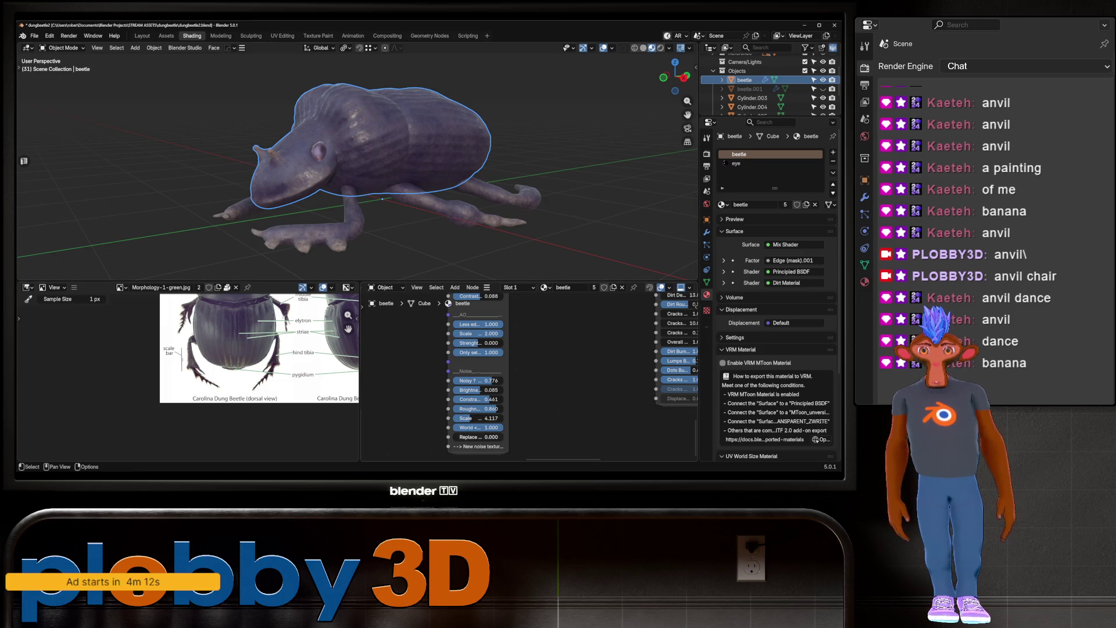
scroll(529, 377, "down", 2)
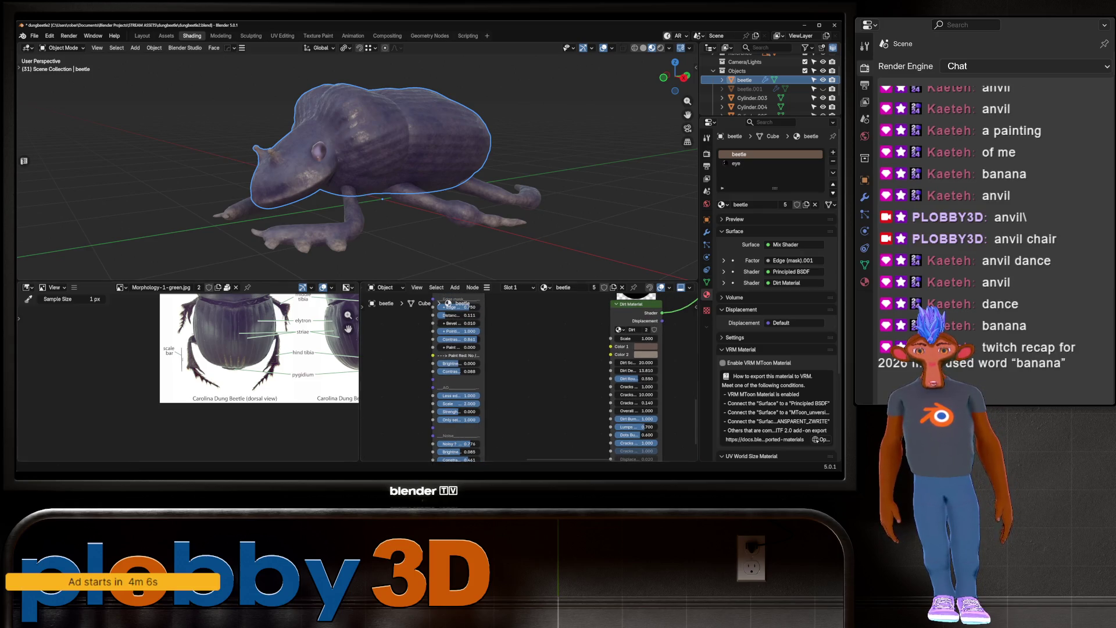
middle_click_drag(564, 360, 573, 427)
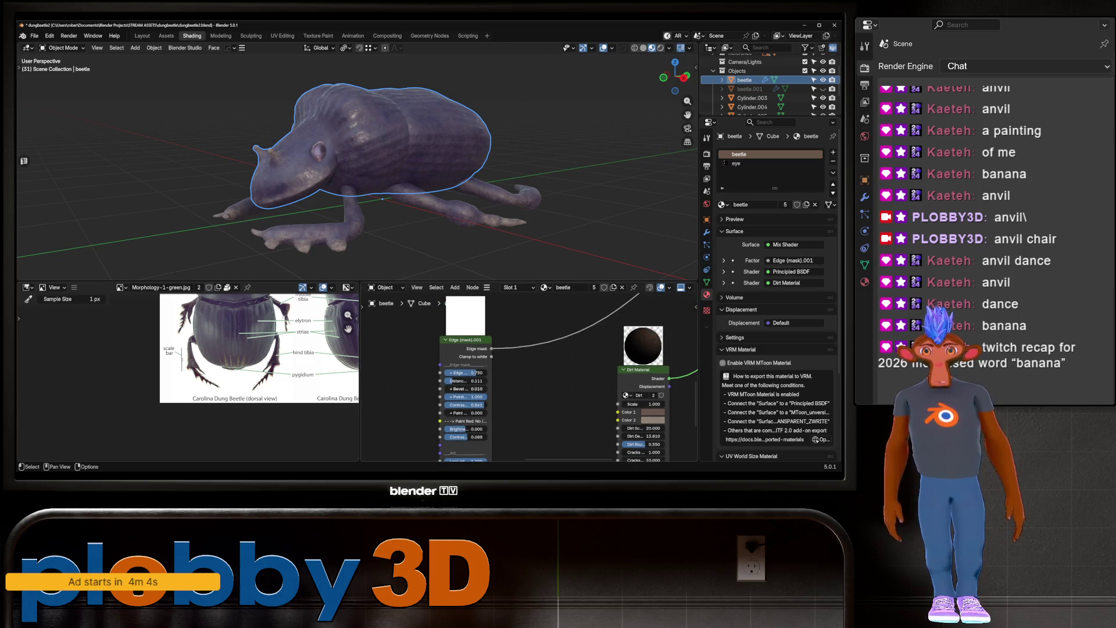